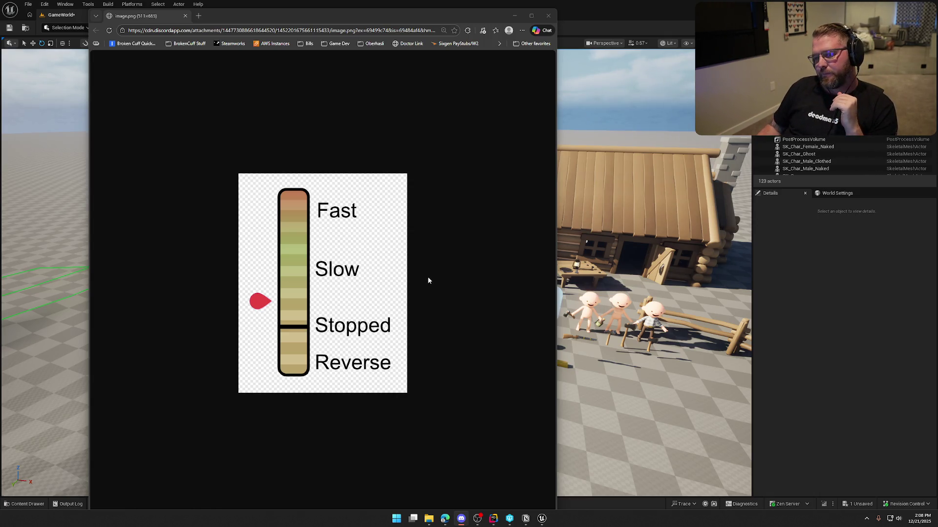
# Move the Edge speed-gauge image window down-left and narrow it so the Unreal scene stays visible
pyautogui.moveTo(287, 15)
pyautogui.mouseDown()
pyautogui.moveTo(311, 175)
pyautogui.moveTo(259, 76)
pyautogui.mouseUp()
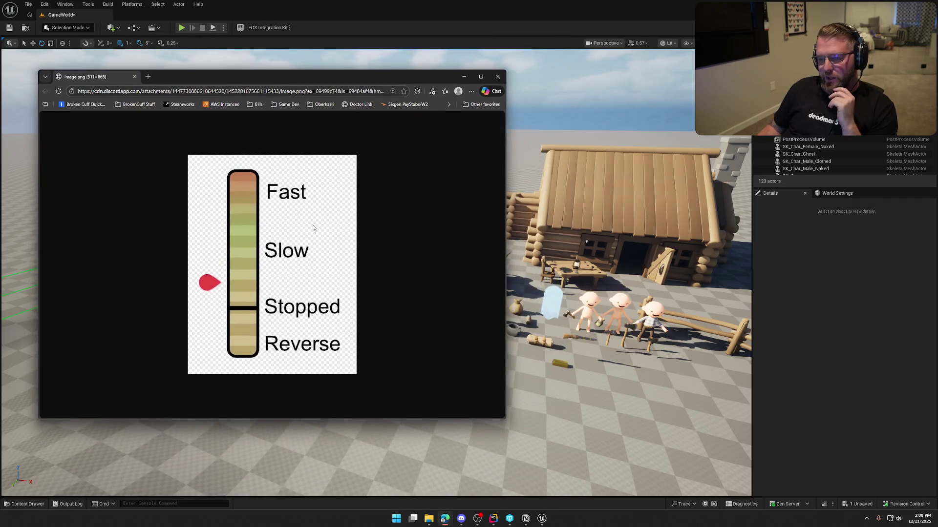
pyautogui.moveTo(506, 222); pyautogui.dragTo(311, 221)
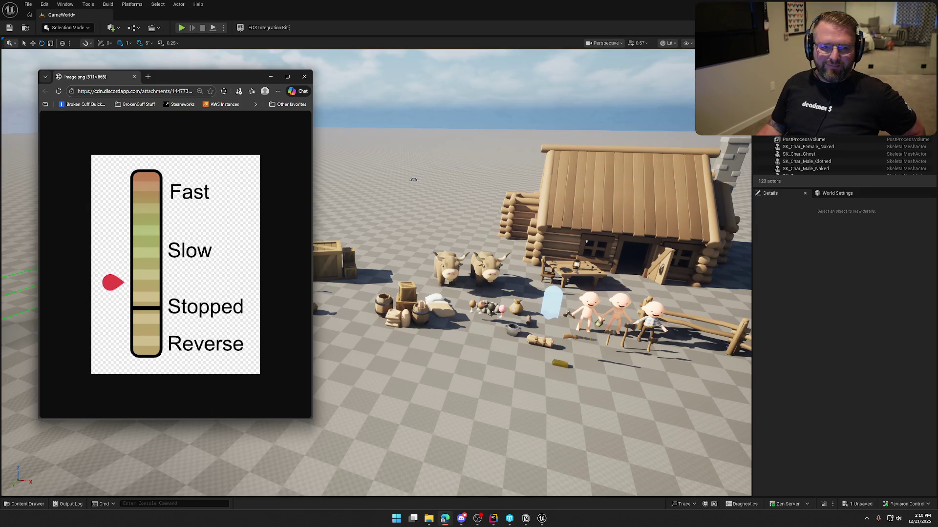
pyautogui.hotkey('alt', 'Tab')
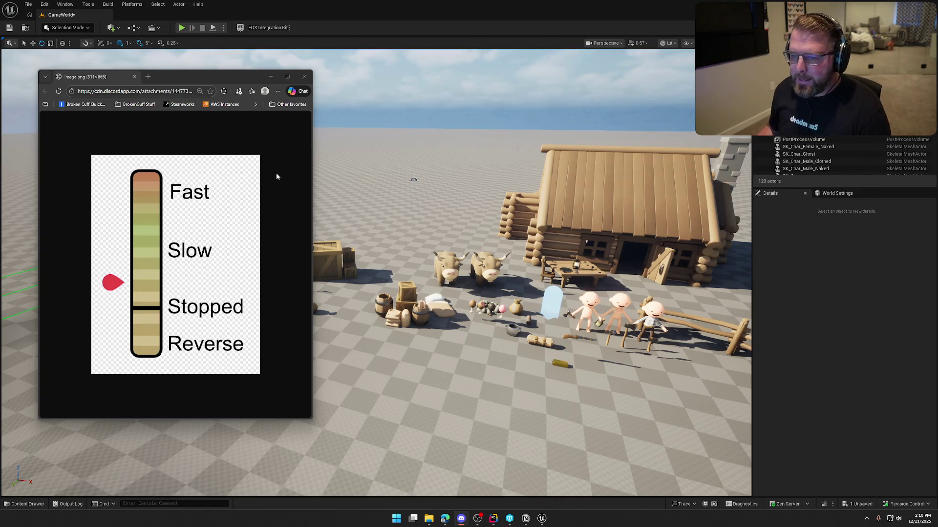
# Close the speed-gauge image and view the wagon, oxen and cabin after briefly checking the Art folder
pyautogui.click(304, 76)
pyautogui.scroll(-5, 441, 231)
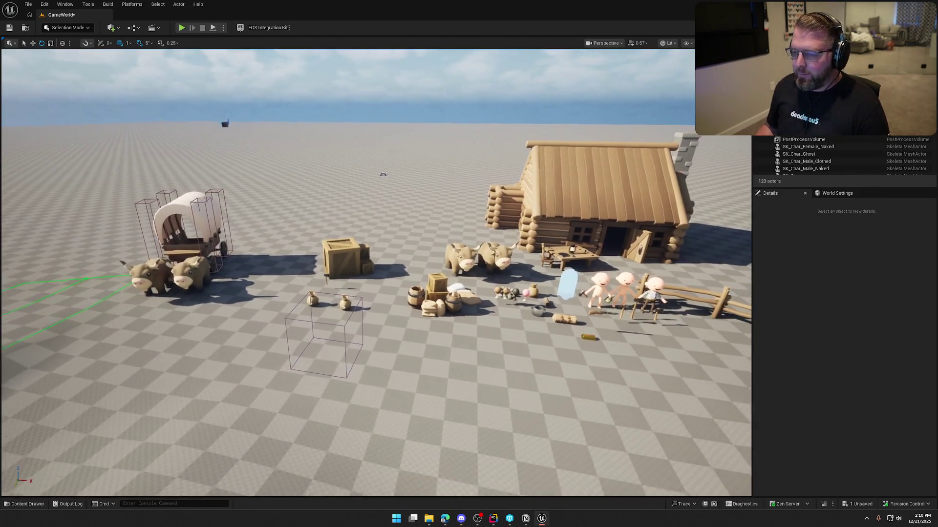
pyautogui.hotkey('ctrl', 'space')
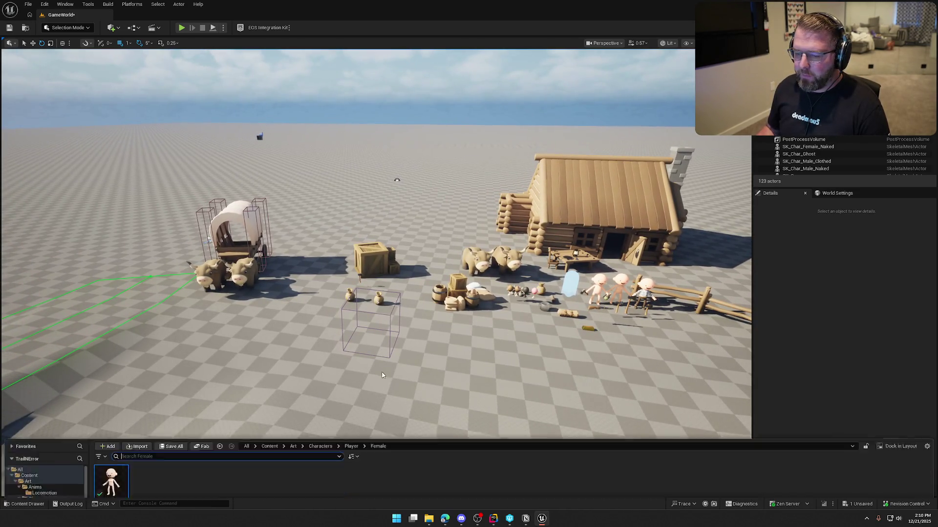
pyautogui.click(17, 372)
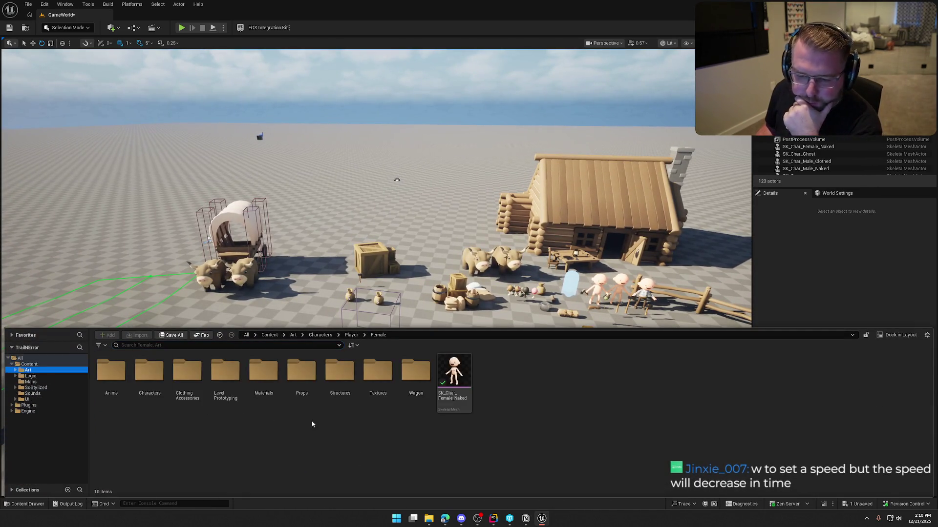
pyautogui.click(827, 271)
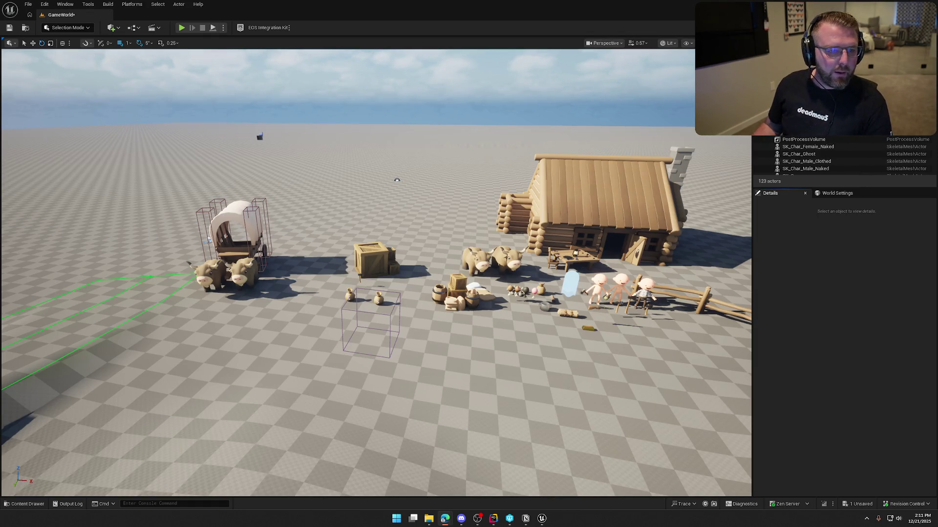
pyautogui.hotkey('alt', 'Tab')
# Maximize the Mixamo window and scroll through the 'sit' animation results
pyautogui.doubleClick(382, 43)
pyautogui.click(286, 90)
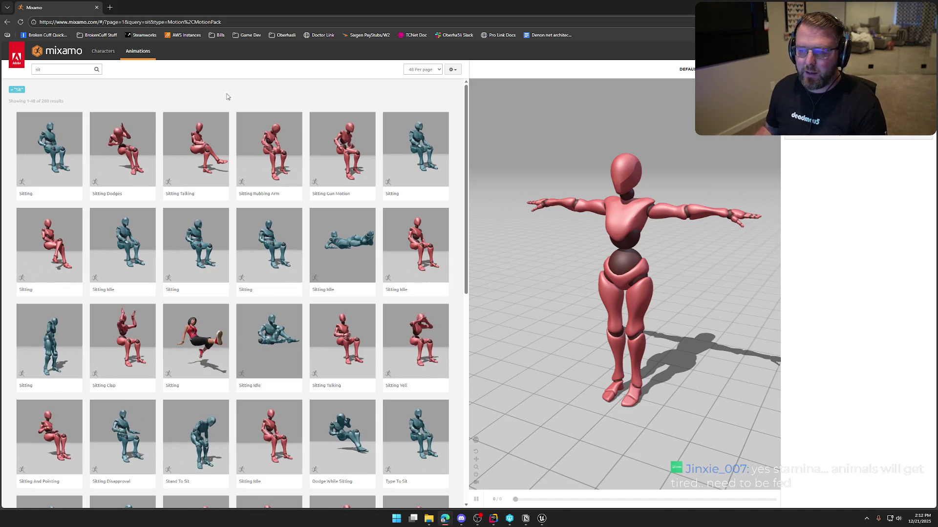
pyautogui.scroll(-2, 453, 119)
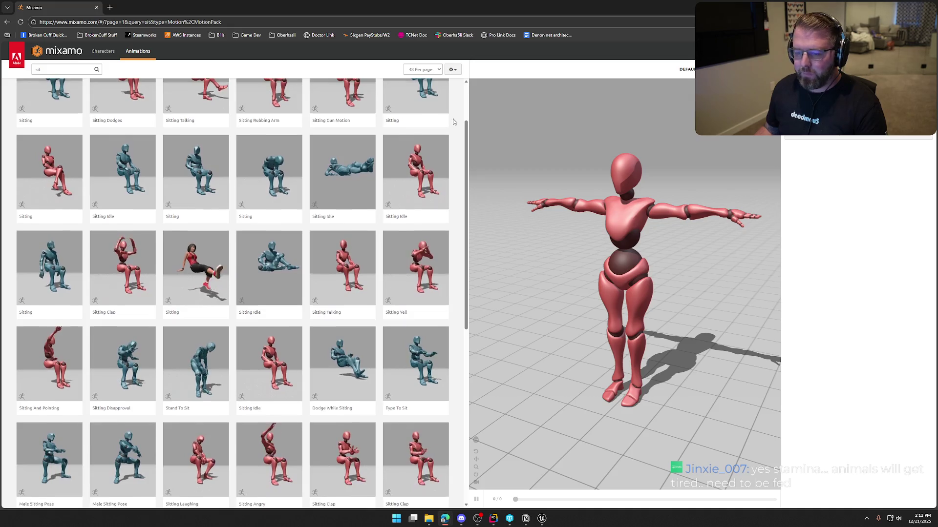
pyautogui.scroll(-3, 453, 122)
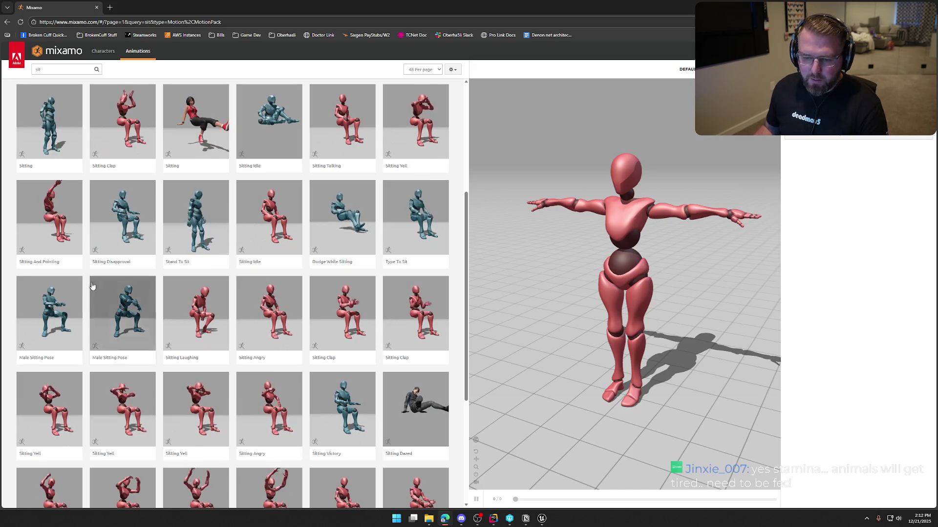
# Preview the Male Sitting Pose on the character, viewing it from behind and the front
pyautogui.click(68, 293)
pyautogui.moveTo(695, 267)
pyautogui.mouseDown()
pyautogui.moveTo(715, 265)
pyautogui.moveTo(647, 270)
pyautogui.moveTo(672, 270)
pyautogui.moveTo(655, 293)
pyautogui.mouseUp()
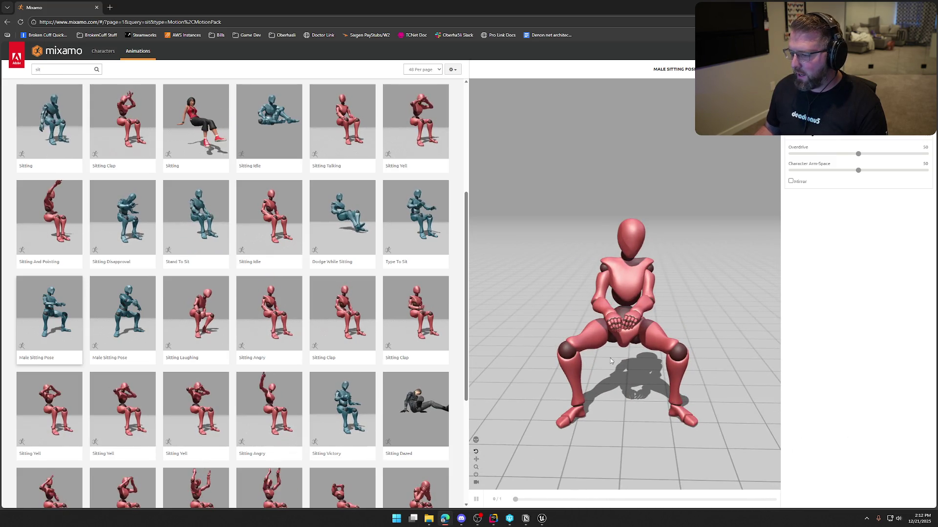
pyautogui.moveTo(608, 341)
pyautogui.mouseDown()
pyautogui.moveTo(650, 337)
pyautogui.moveTo(613, 330)
pyautogui.mouseUp()
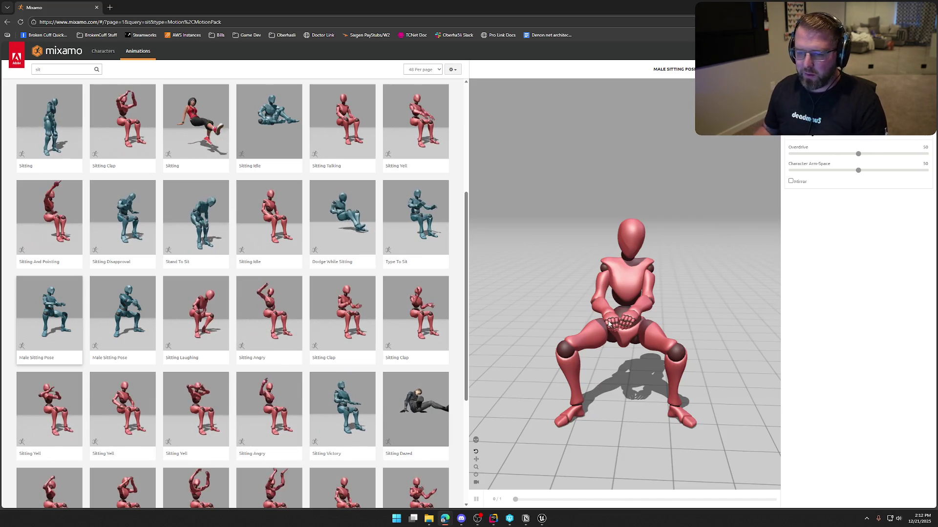
pyautogui.scroll(-2, 383, 351)
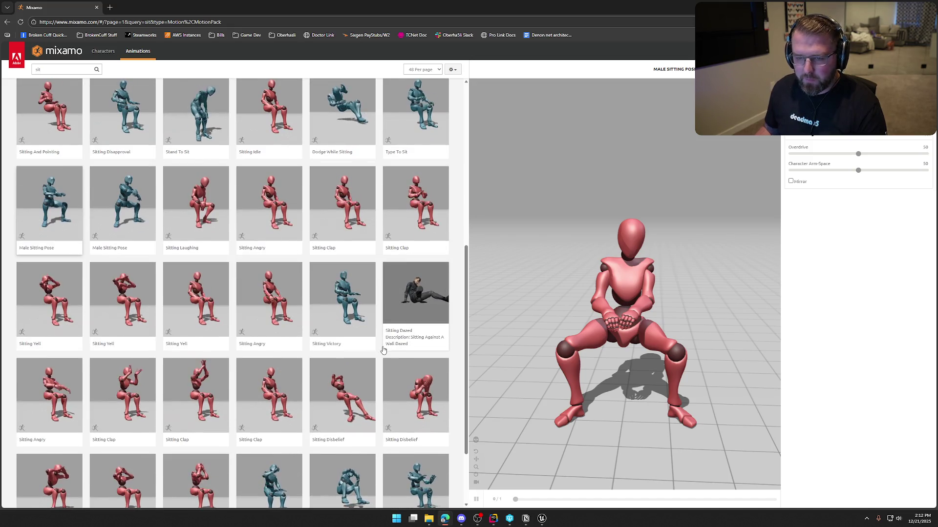
pyautogui.scroll(-1, 409, 340)
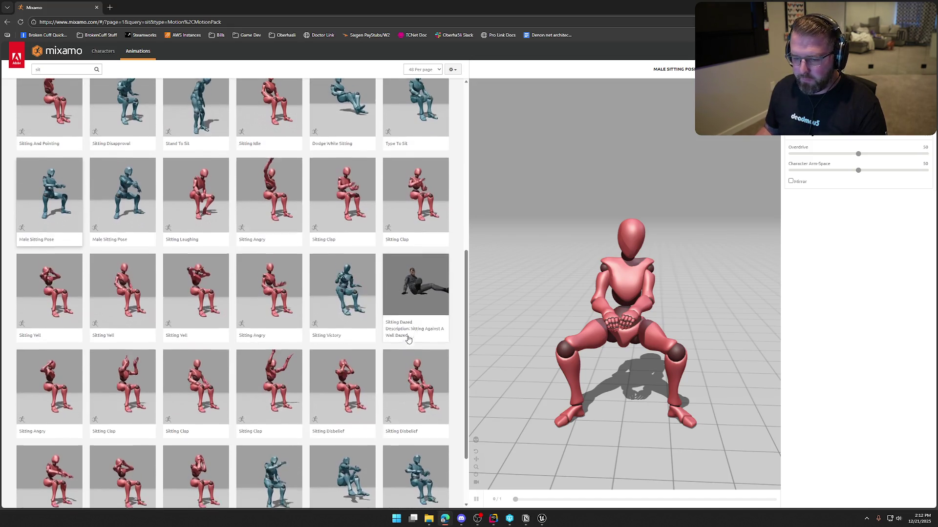
pyautogui.scroll(-2, 408, 339)
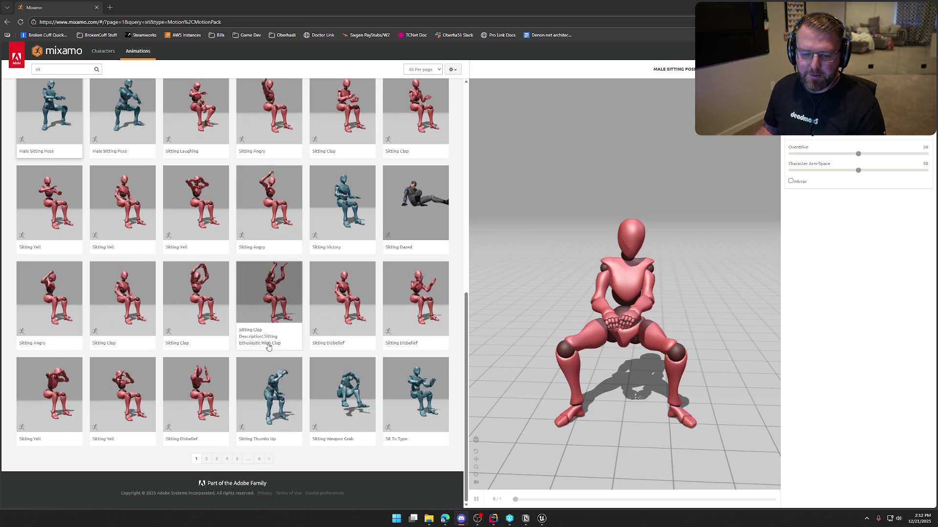
pyautogui.scroll(3, 293, 351)
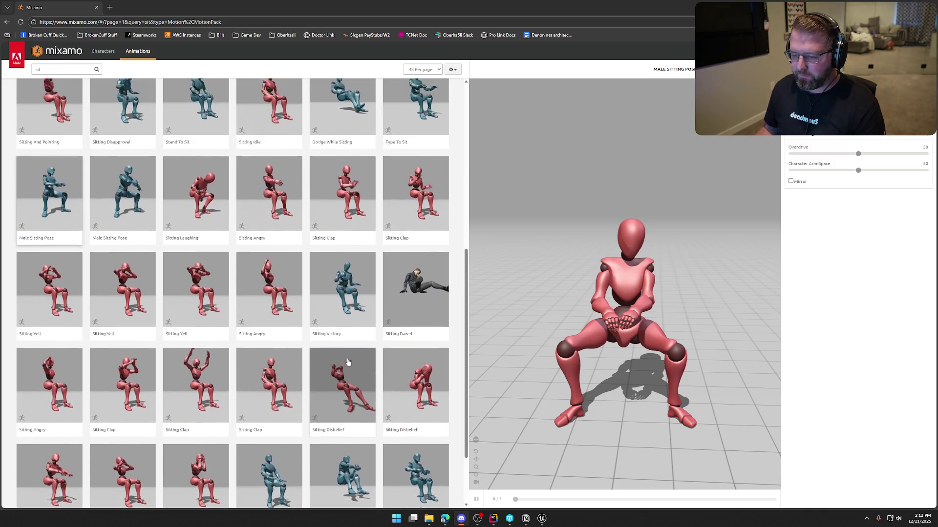
pyautogui.scroll(4, 348, 362)
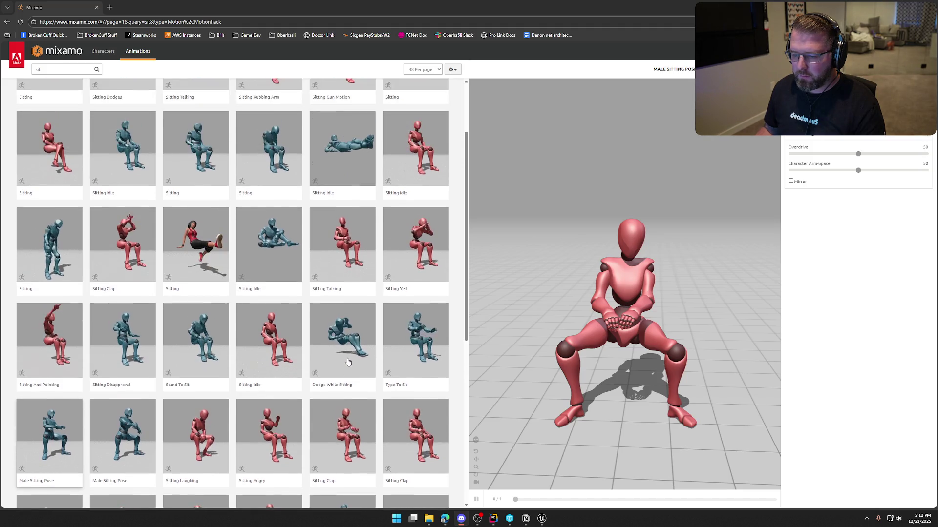
# Preview Sitting Idle and the first Sitting animation, widening Character Arm-Space to 70
pyautogui.click(254, 341)
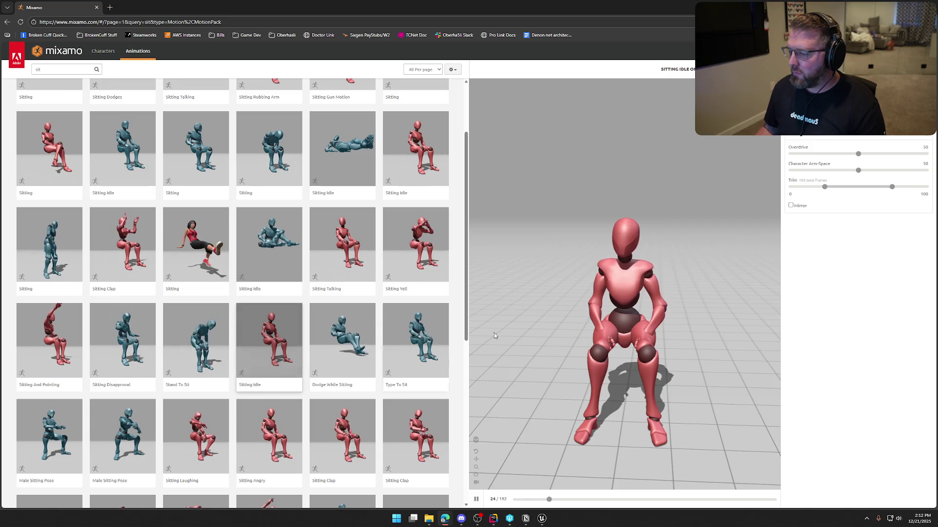
pyautogui.moveTo(493, 322); pyautogui.dragTo(685, 307)
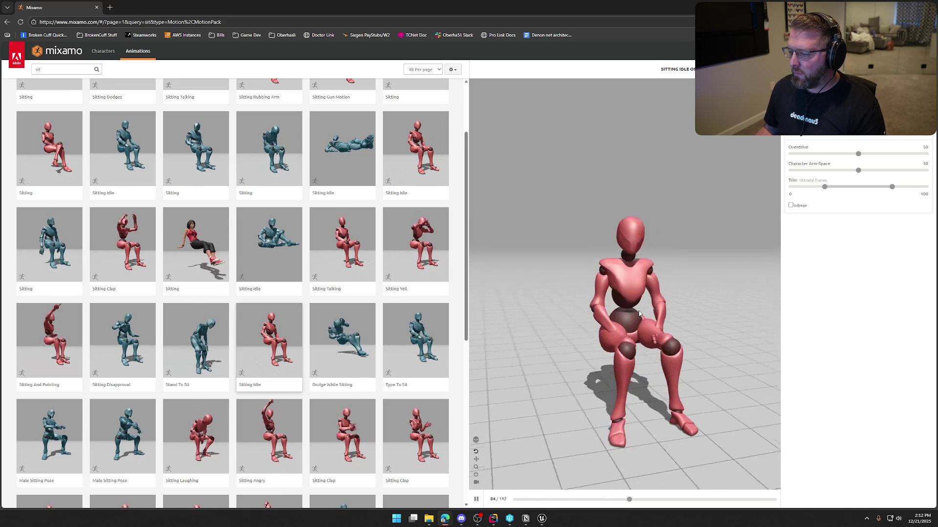
pyautogui.scroll(2, 309, 351)
pyautogui.click(71, 160)
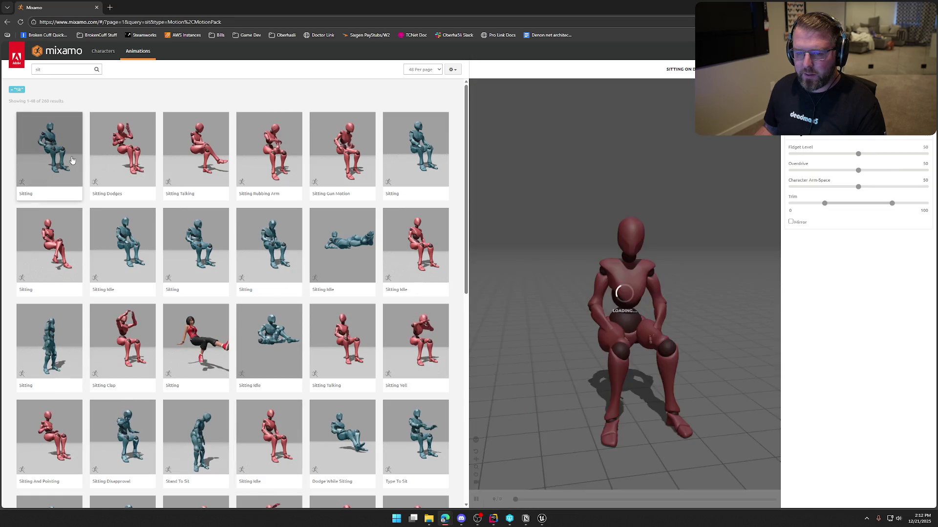
pyautogui.moveTo(567, 227)
pyautogui.mouseDown()
pyautogui.moveTo(638, 234)
pyautogui.moveTo(522, 240)
pyautogui.mouseUp()
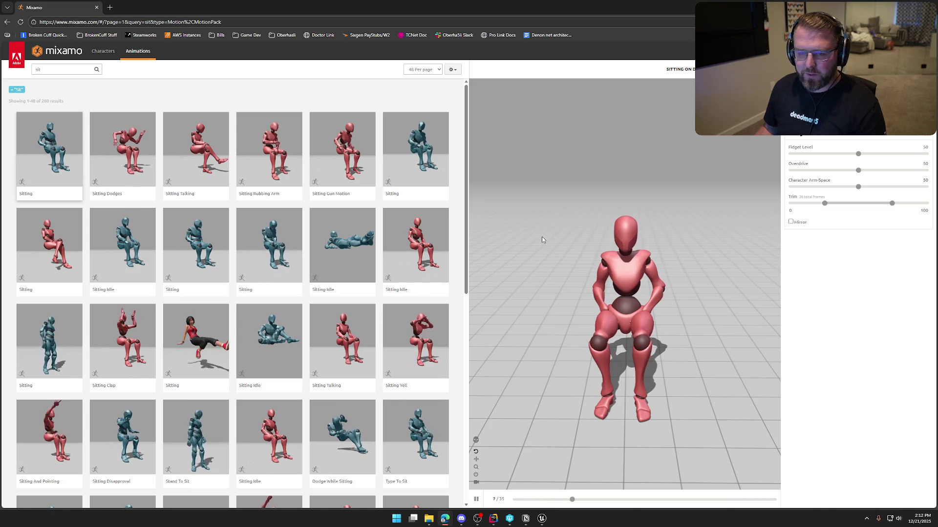
pyautogui.click(859, 187)
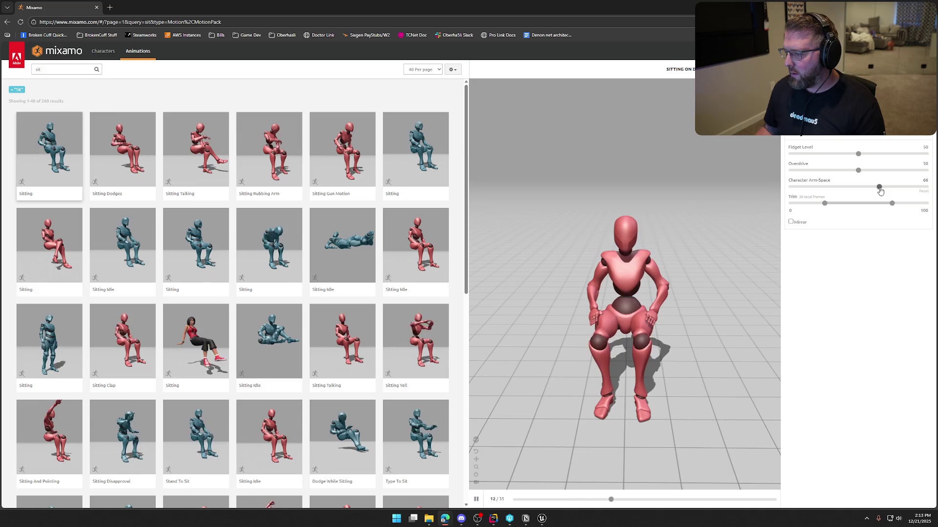
pyautogui.moveTo(880, 191); pyautogui.dragTo(886, 190)
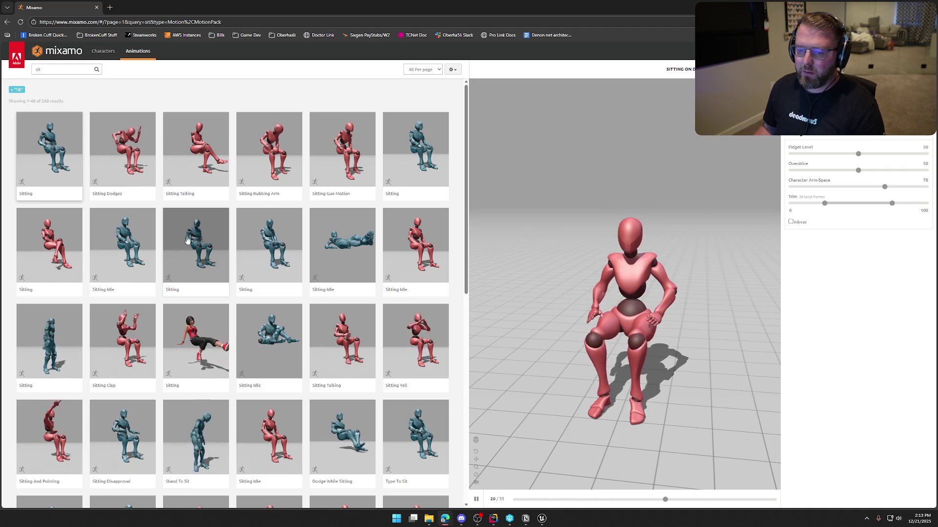
# Compare Sitting Idle with the row-two Sitting animation, setting Character Arm-Space to 71
pyautogui.click(130, 242)
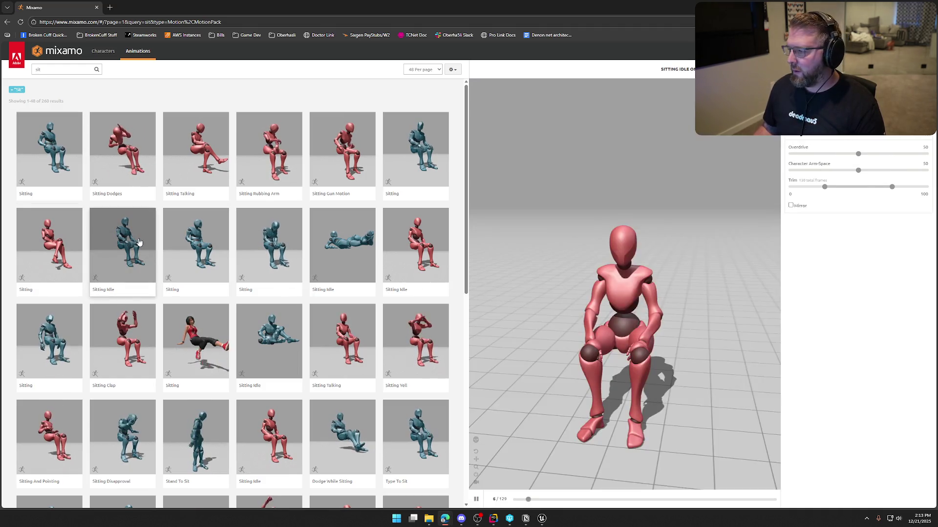
pyautogui.moveTo(562, 371); pyautogui.dragTo(691, 381)
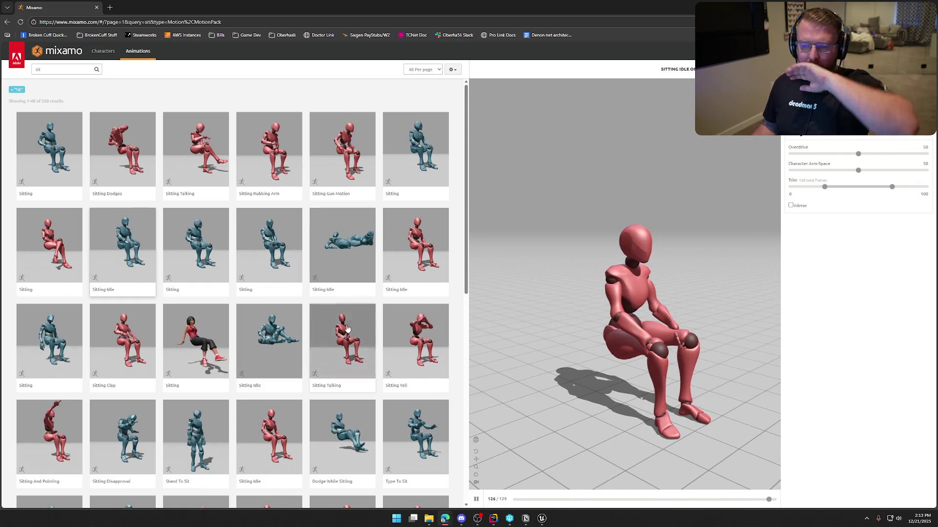
pyautogui.click(195, 249)
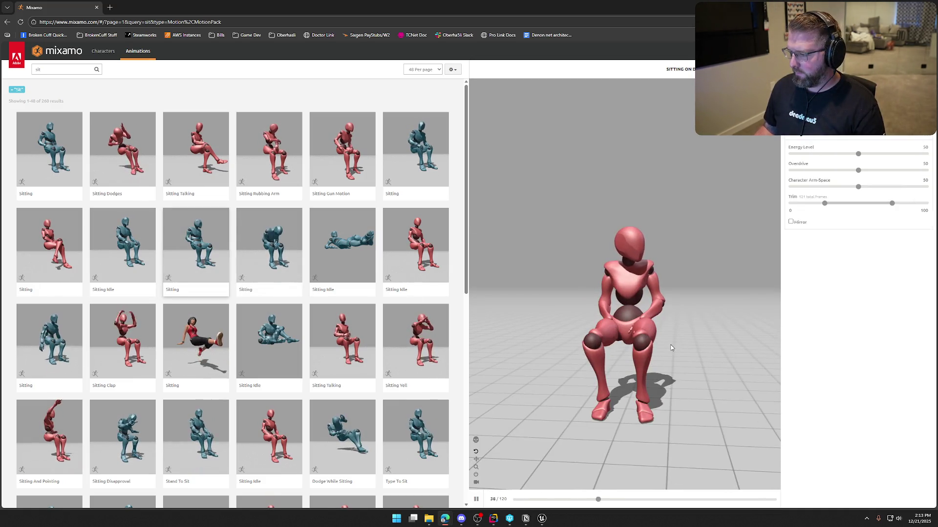
pyautogui.moveTo(671, 347); pyautogui.dragTo(697, 351)
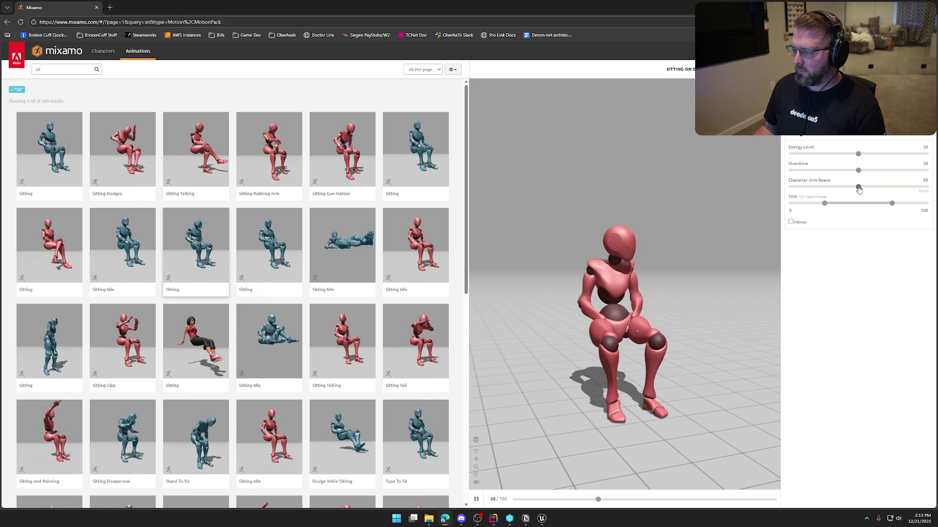
pyautogui.click(875, 189)
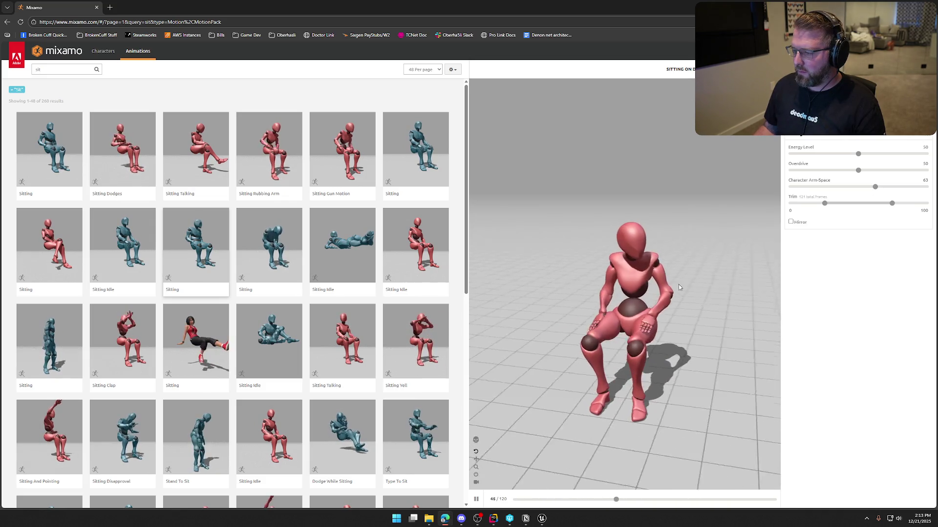
pyautogui.click(888, 189)
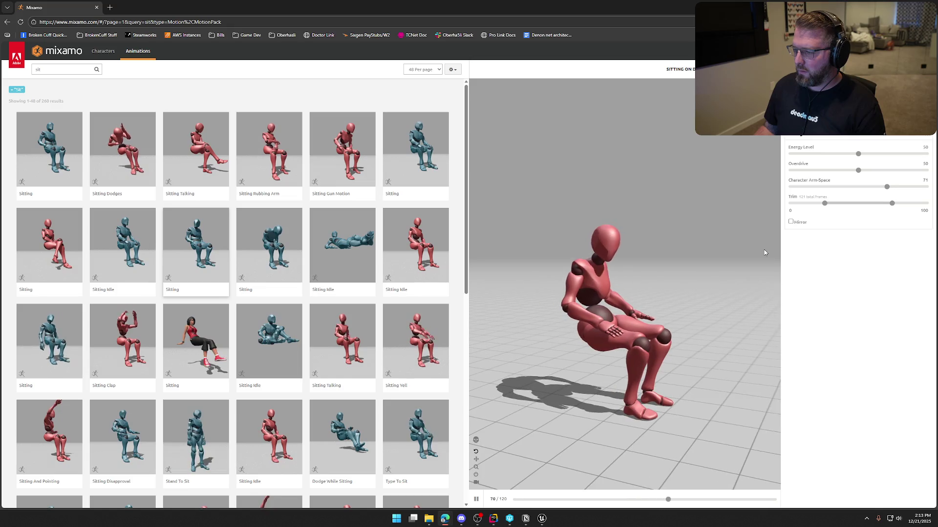
pyautogui.moveTo(764, 250); pyautogui.dragTo(708, 259)
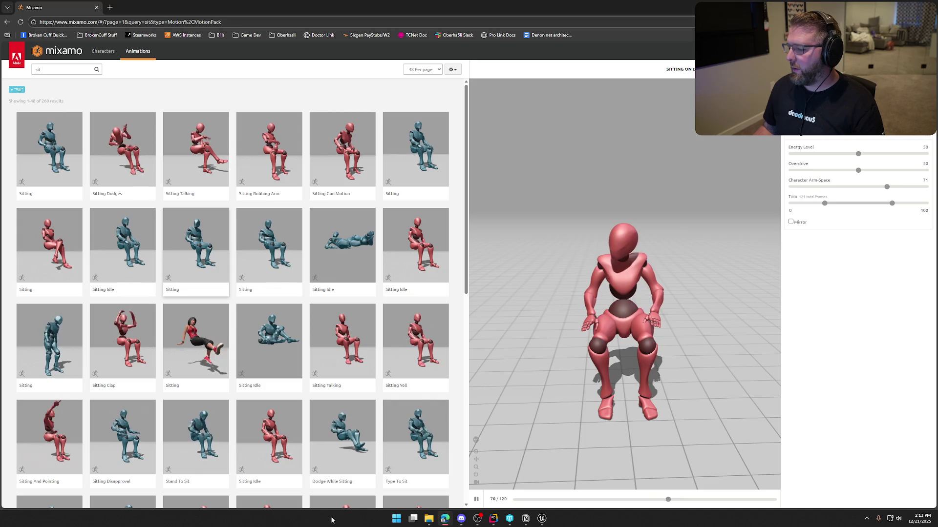
pyautogui.click(542, 519)
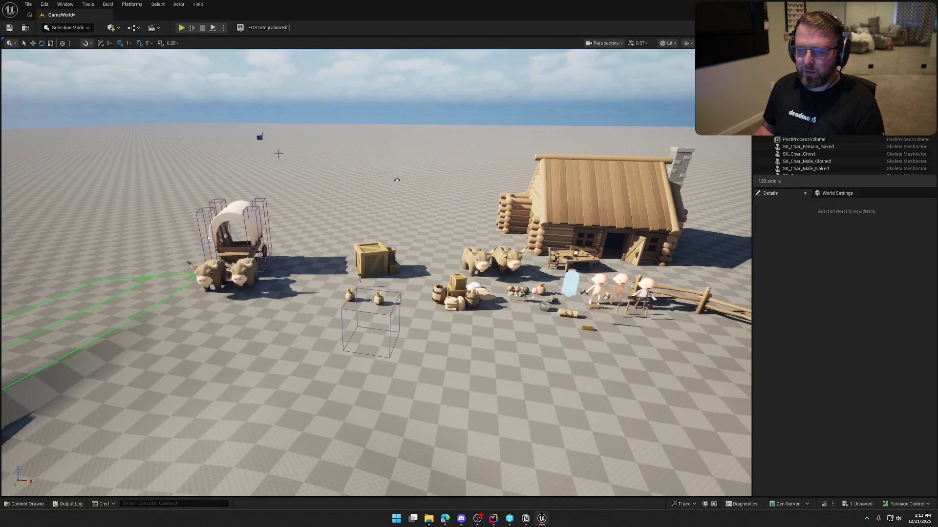
# Browse the Content Drawer to Characters/Player/Male and select SK_Char_Male_Naked
pyautogui.hotkey('ctrl', 'space')
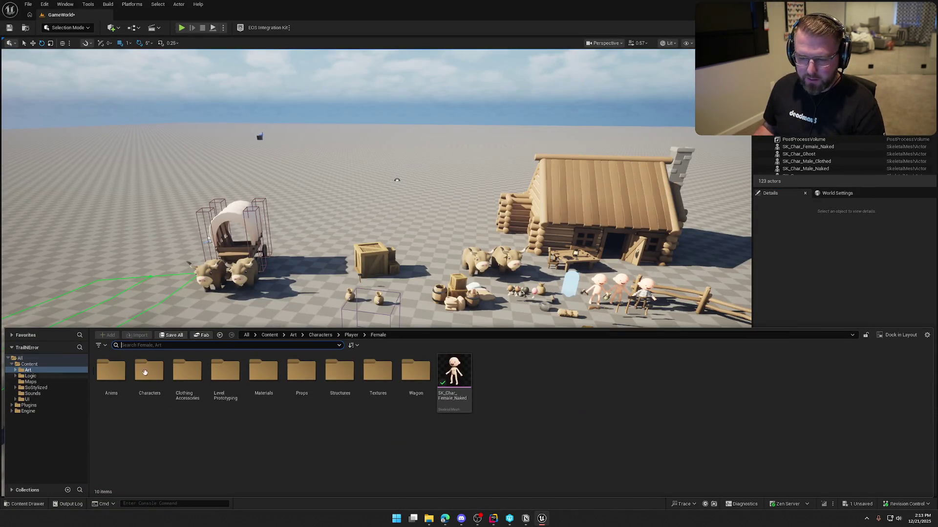
pyautogui.doubleClick(158, 371)
pyautogui.doubleClick(187, 371)
pyautogui.doubleClick(190, 374)
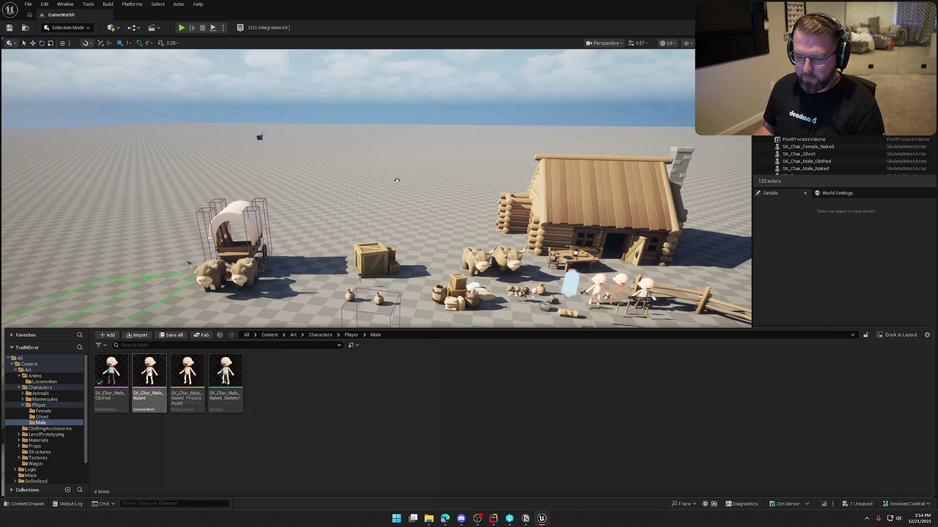
pyautogui.moveTo(151, 374)
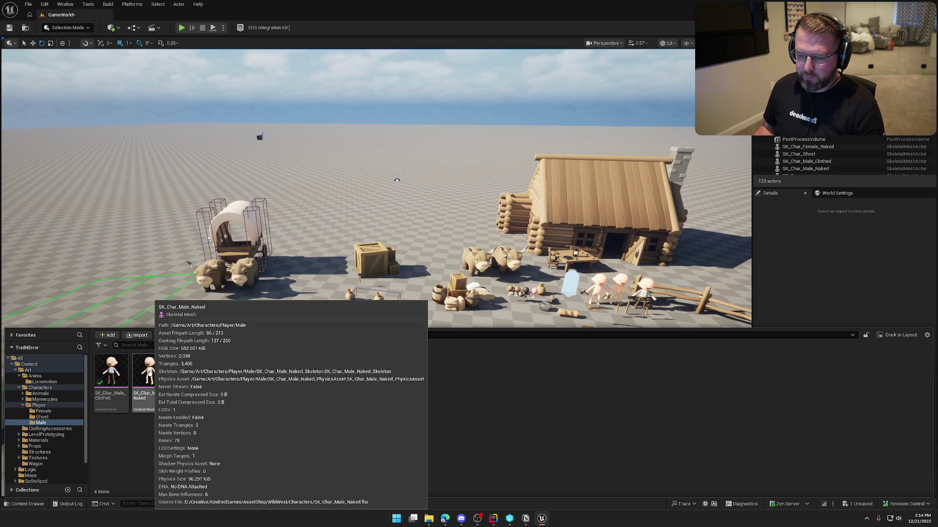
pyautogui.click(149, 373)
pyautogui.rightClick(149, 373)
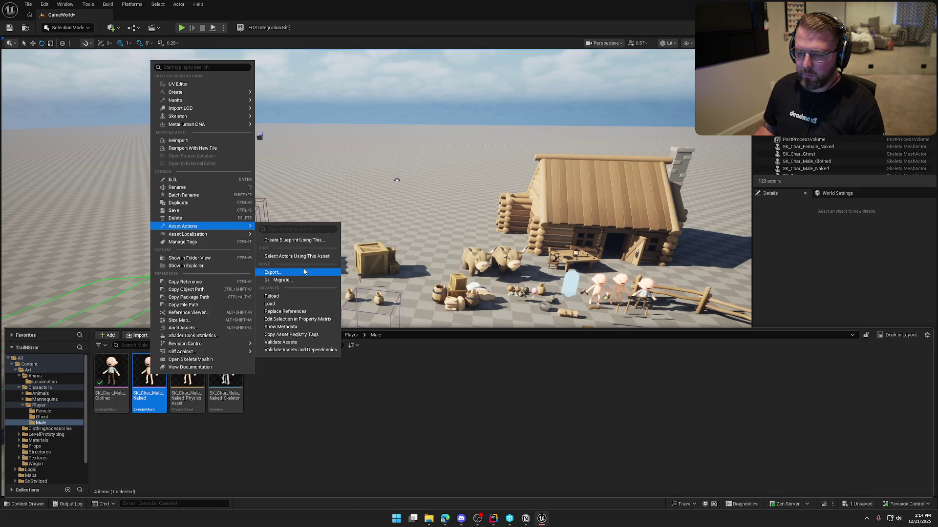
# Export SK_Char_Male_Naked as an FBX file with FBX 2020 compatibility
pyautogui.click(414, 264)
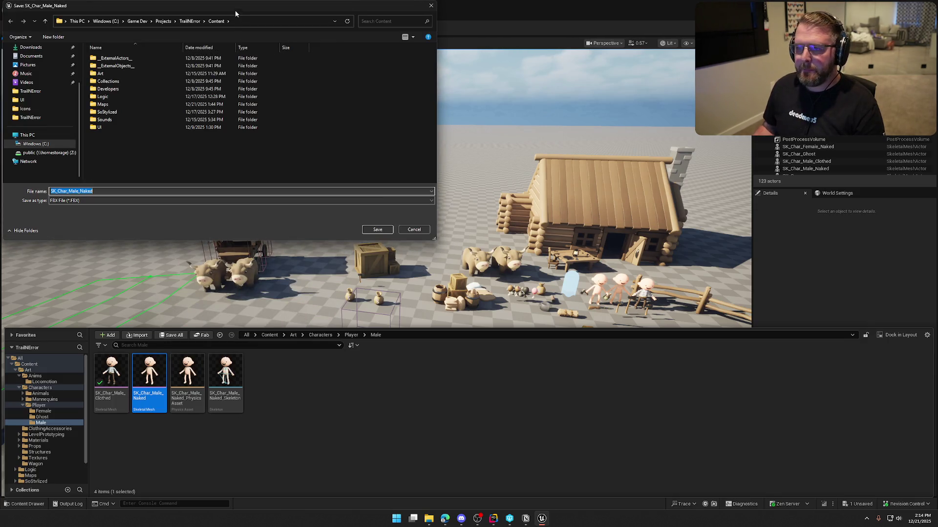
pyautogui.press('Escape')
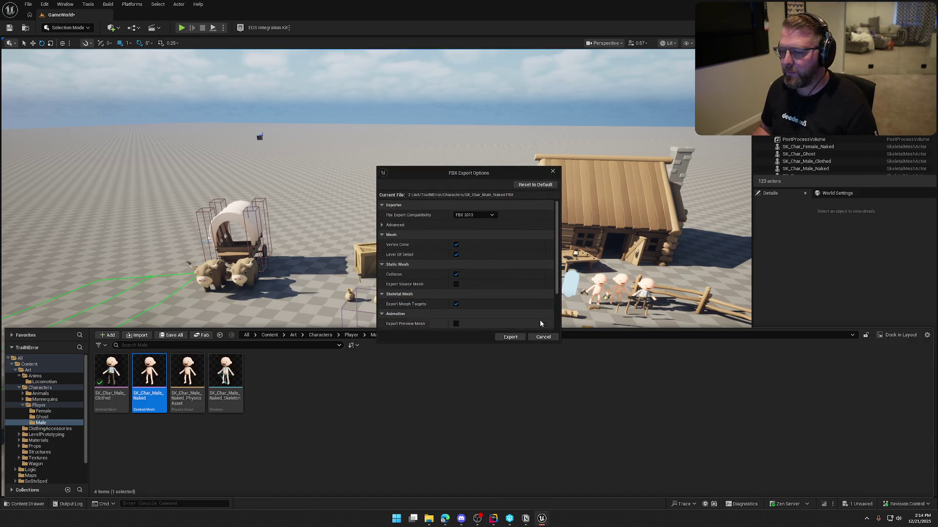
pyautogui.click(474, 215)
pyautogui.click(474, 271)
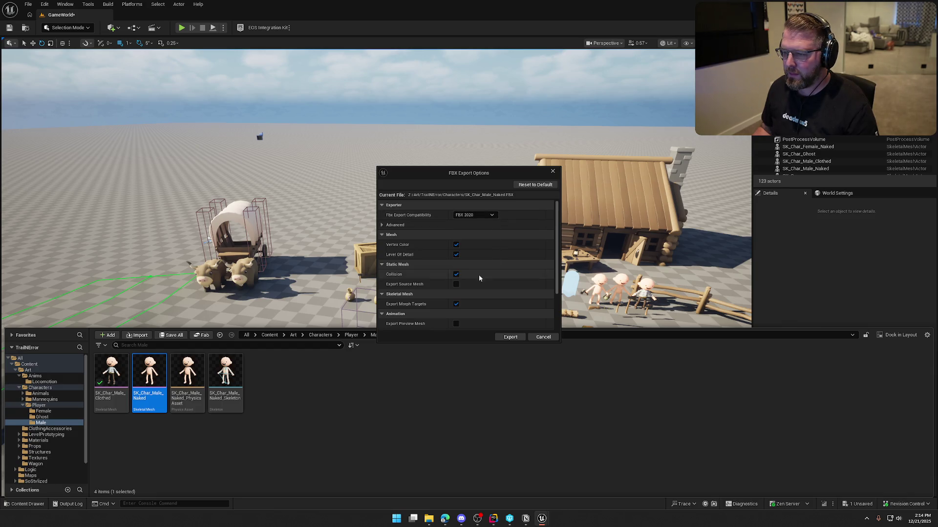
pyautogui.click(508, 337)
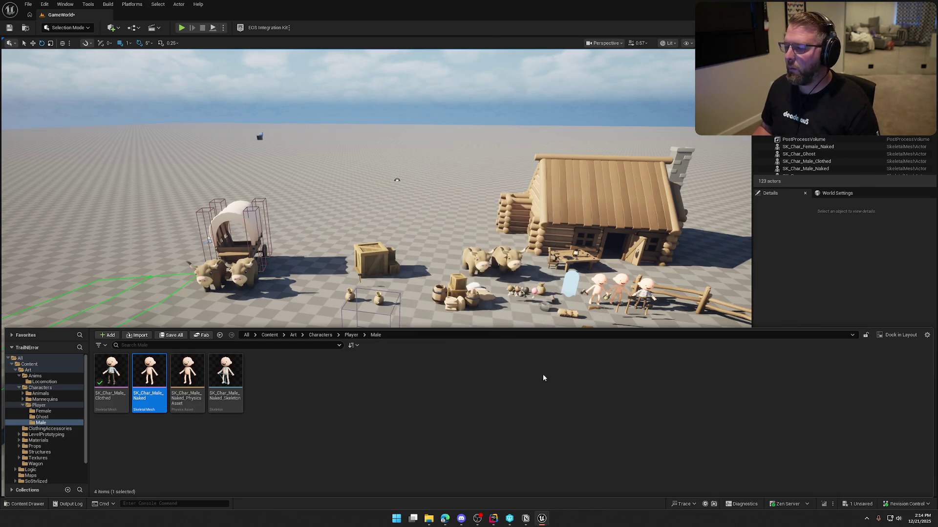
pyautogui.click(803, 284)
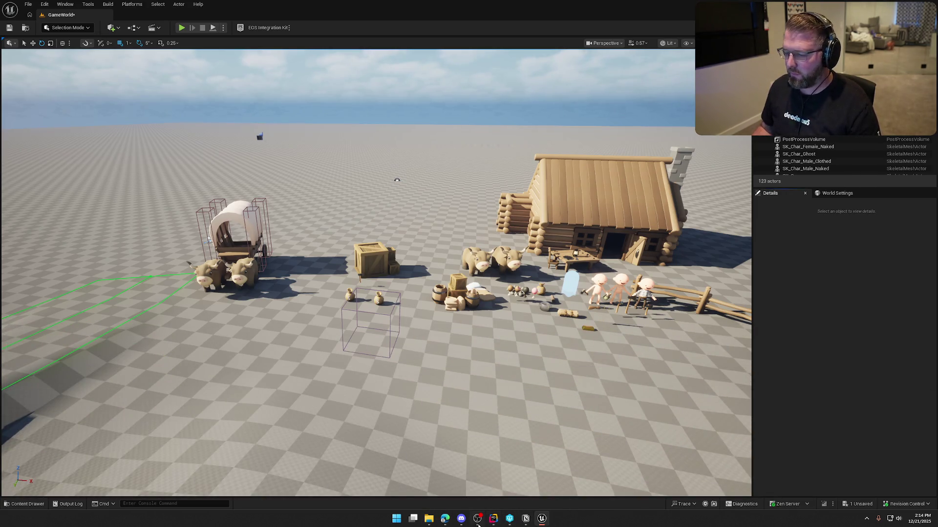
# Upload the exported SK_Char_Male_Naked to Mixamo and confirm the auto-rigged character
pyautogui.moveTo(444, 518)
pyautogui.click(513, 483)
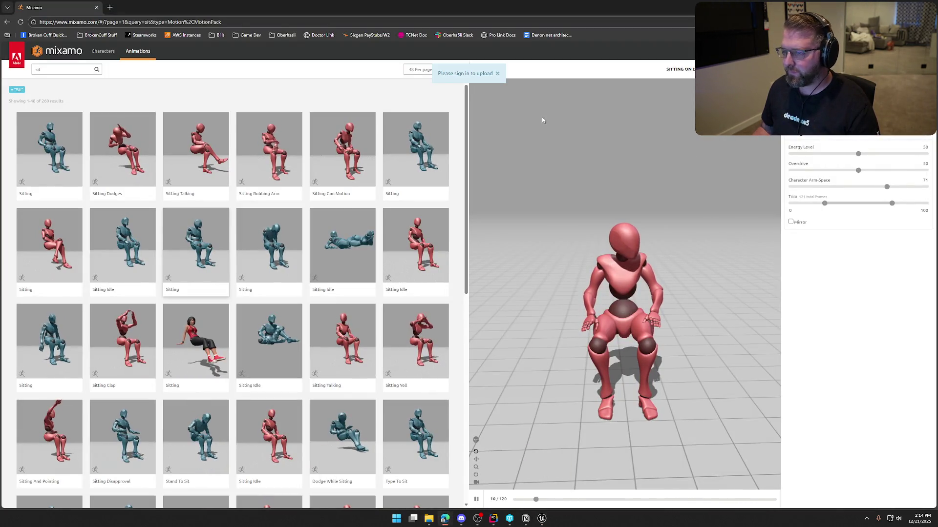
pyautogui.click(893, 6)
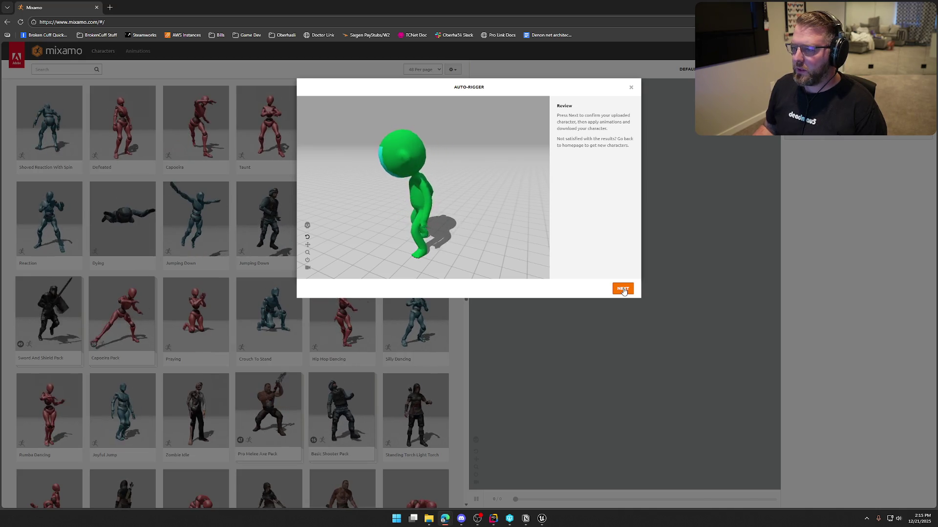
pyautogui.click(623, 289)
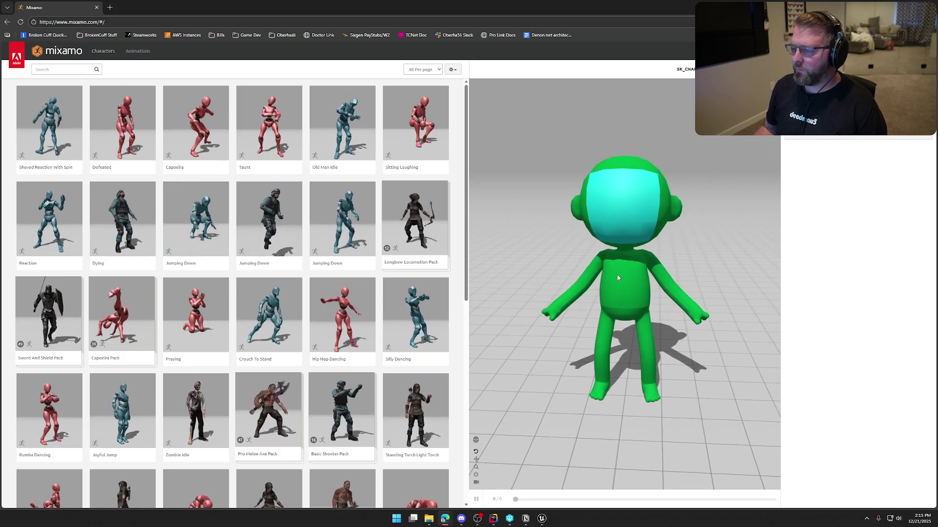
# Search Mixamo animations for 'sit' and preview the Sitting animation on the rigged character
pyautogui.click(41, 70)
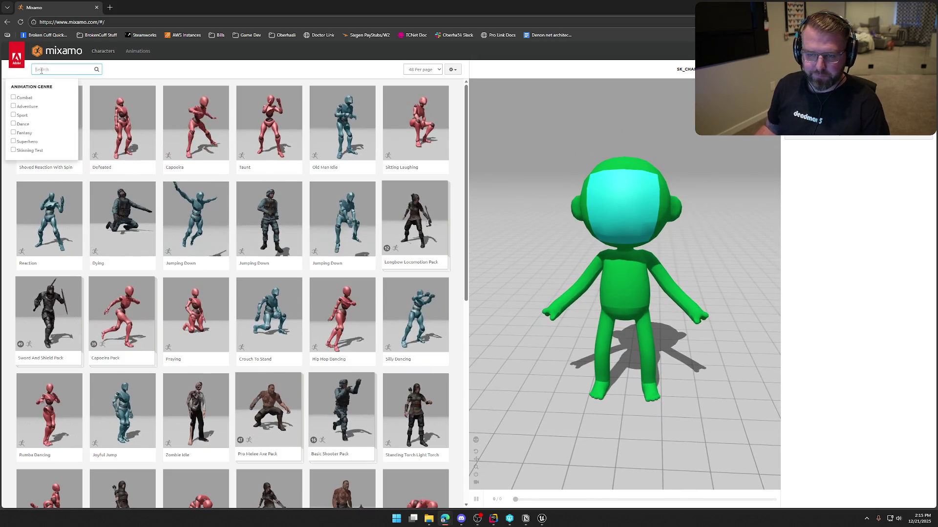
pyautogui.write('sit')
pyautogui.press('Return')
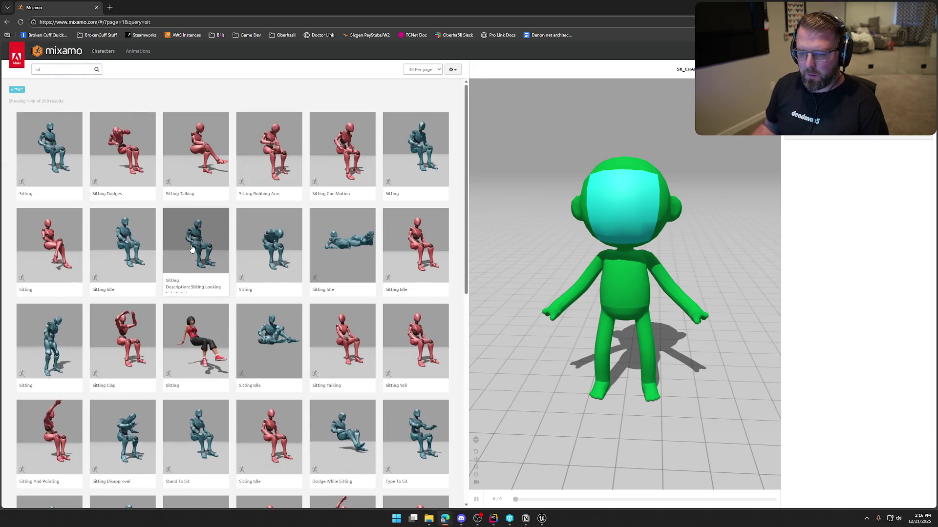
pyautogui.click(196, 245)
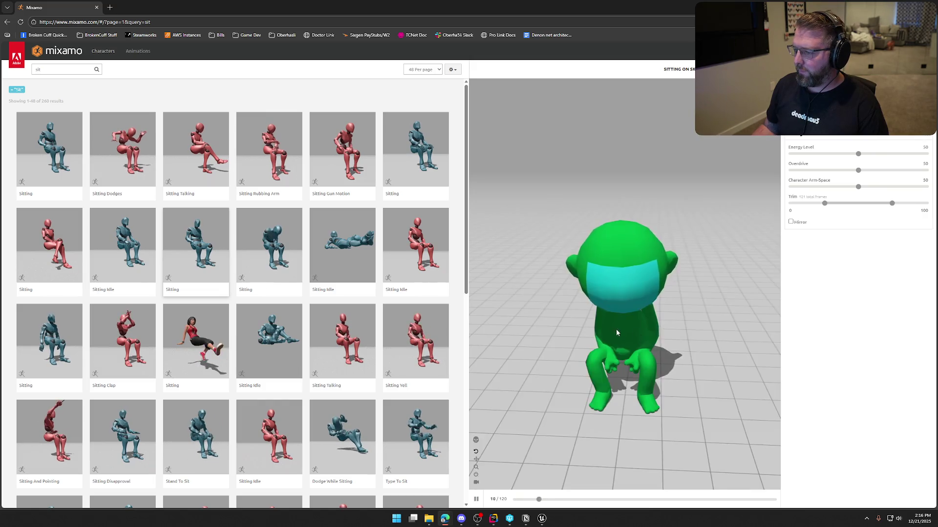
# Raise the Sitting animation's Character Arm-Space from 50 to 88, then pick the Male Sitting Pose
pyautogui.moveTo(631, 326); pyautogui.dragTo(673, 352)
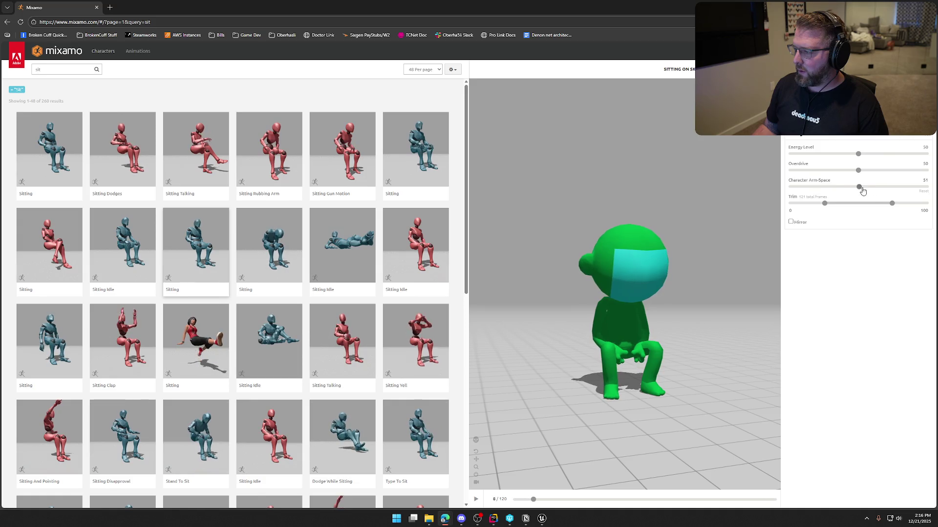
pyautogui.click(874, 187)
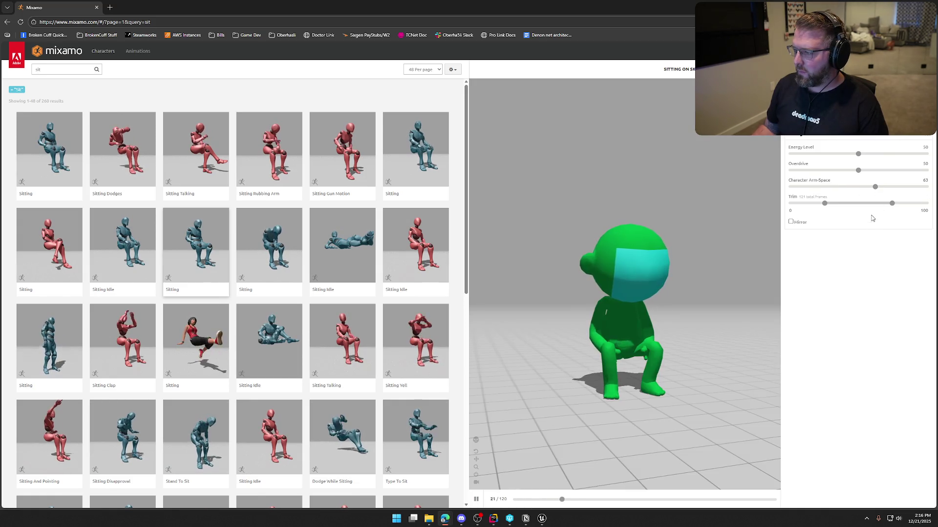
pyautogui.moveTo(874, 187); pyautogui.dragTo(908, 190)
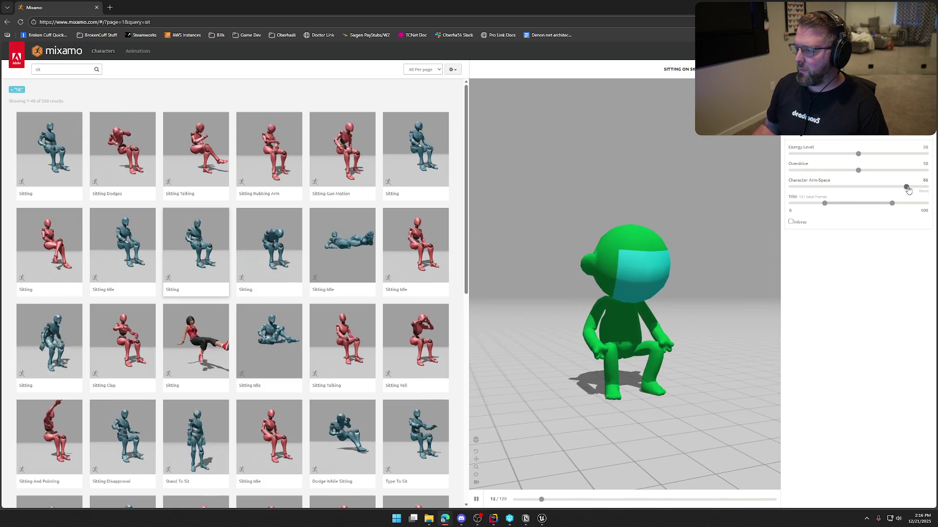
pyautogui.moveTo(906, 187); pyautogui.dragTo(910, 187)
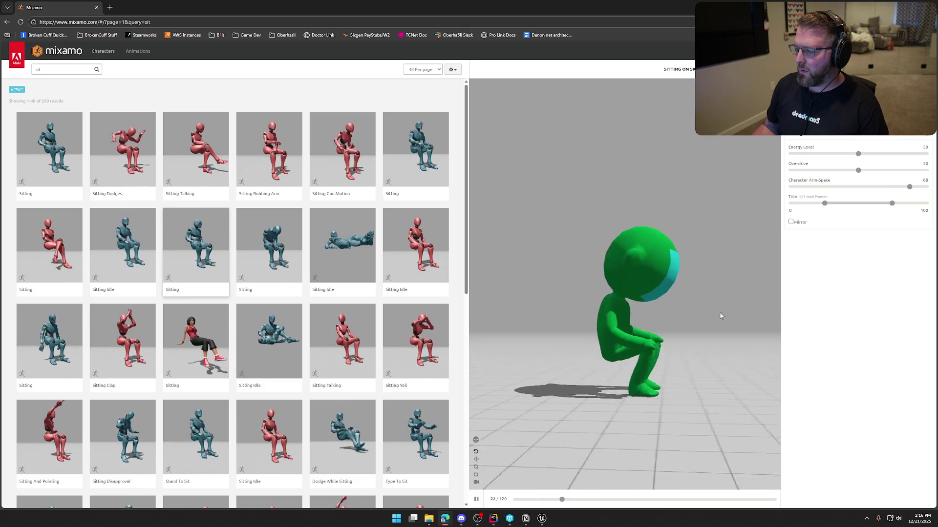
pyautogui.moveTo(731, 319)
pyautogui.mouseDown()
pyautogui.moveTo(542, 307)
pyautogui.moveTo(486, 278)
pyautogui.moveTo(649, 322)
pyautogui.mouseUp()
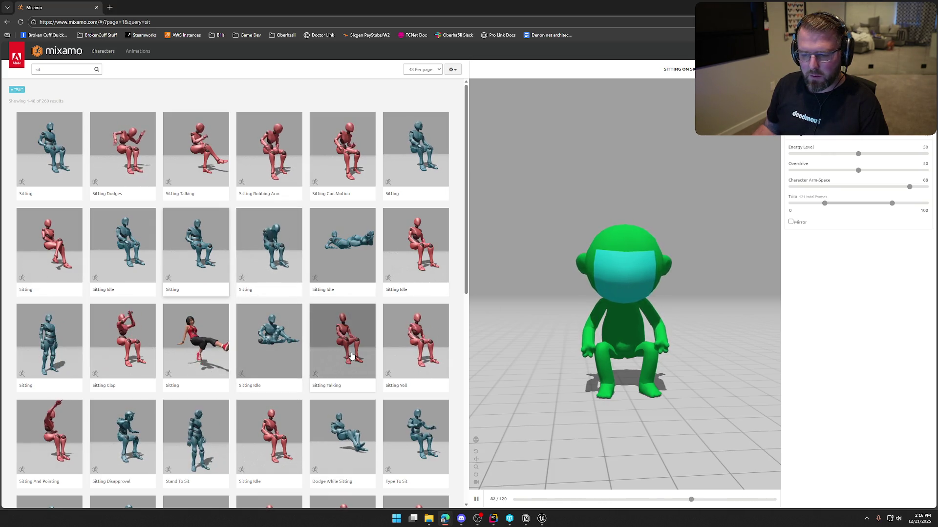
pyautogui.scroll(-3, 351, 355)
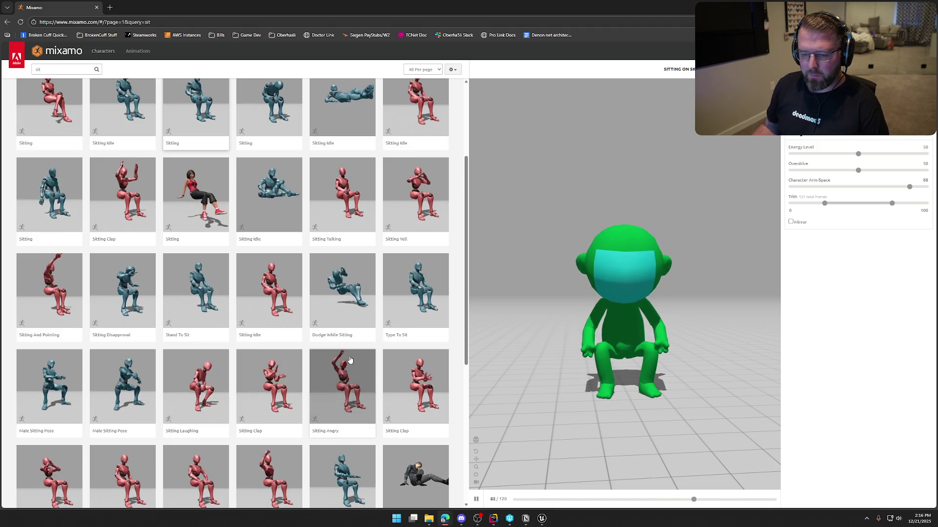
pyautogui.click(56, 372)
# Inspect the Male Sitting Pose from several angles with Character Arm-Space raised from 60 to 62
pyautogui.moveTo(586, 313)
pyautogui.mouseDown()
pyautogui.moveTo(660, 314)
pyautogui.moveTo(552, 320)
pyautogui.moveTo(567, 318)
pyautogui.mouseUp()
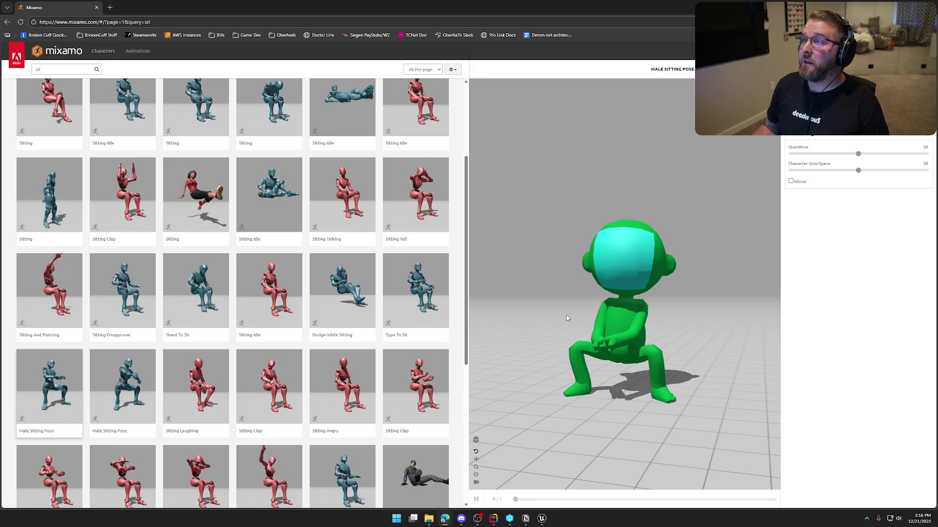
pyautogui.moveTo(561, 307)
pyautogui.mouseDown()
pyautogui.moveTo(615, 293)
pyautogui.moveTo(458, 297)
pyautogui.moveTo(576, 298)
pyautogui.moveTo(554, 297)
pyautogui.mouseUp()
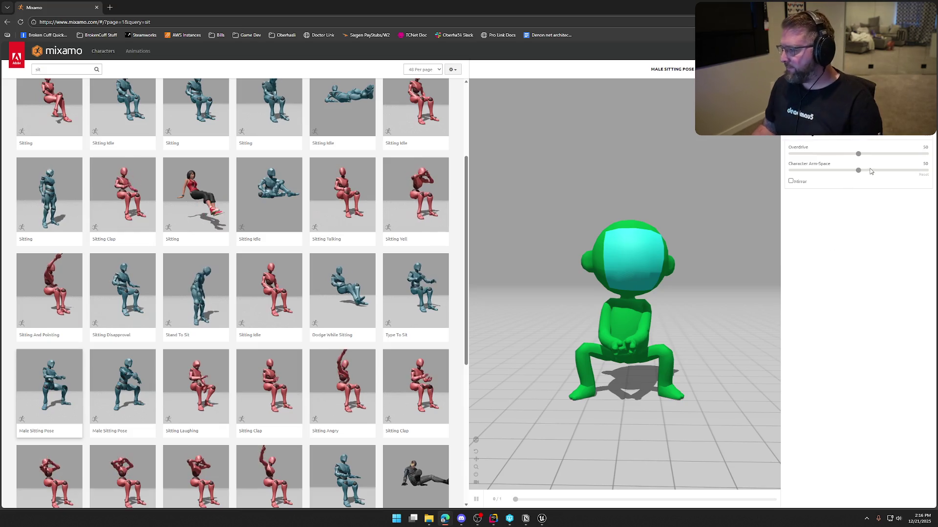
pyautogui.moveTo(874, 174); pyautogui.dragTo(877, 175)
pyautogui.moveTo(774, 256)
pyautogui.mouseDown()
pyautogui.moveTo(719, 317)
pyautogui.moveTo(611, 318)
pyautogui.mouseUp()
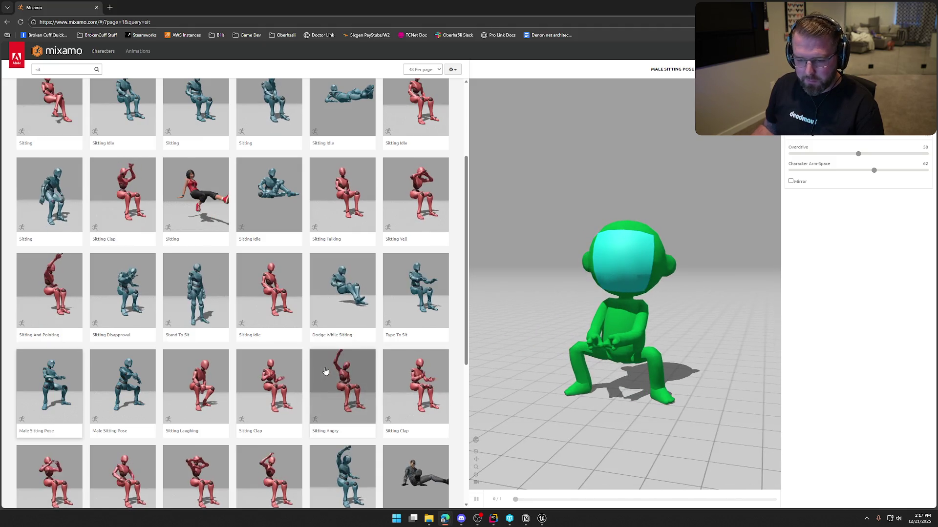
pyautogui.scroll(-3, 362, 376)
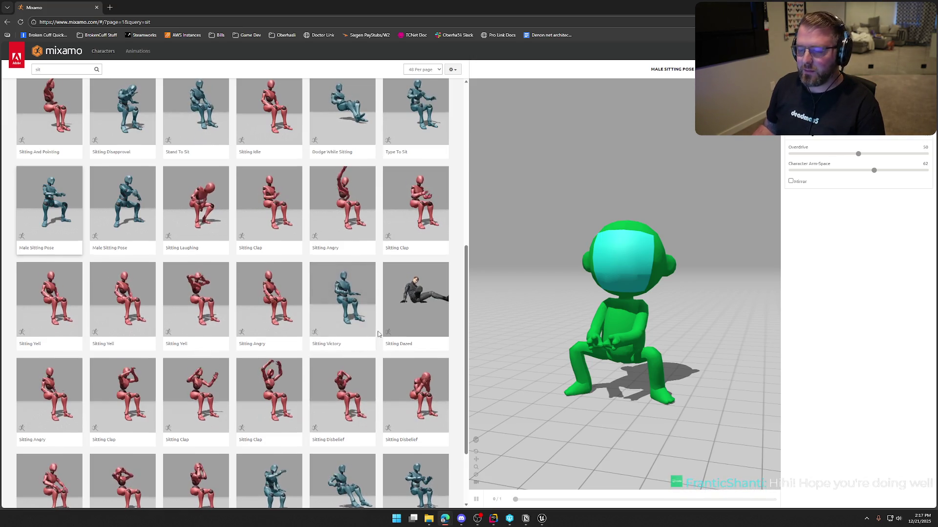
pyautogui.scroll(-2, 366, 381)
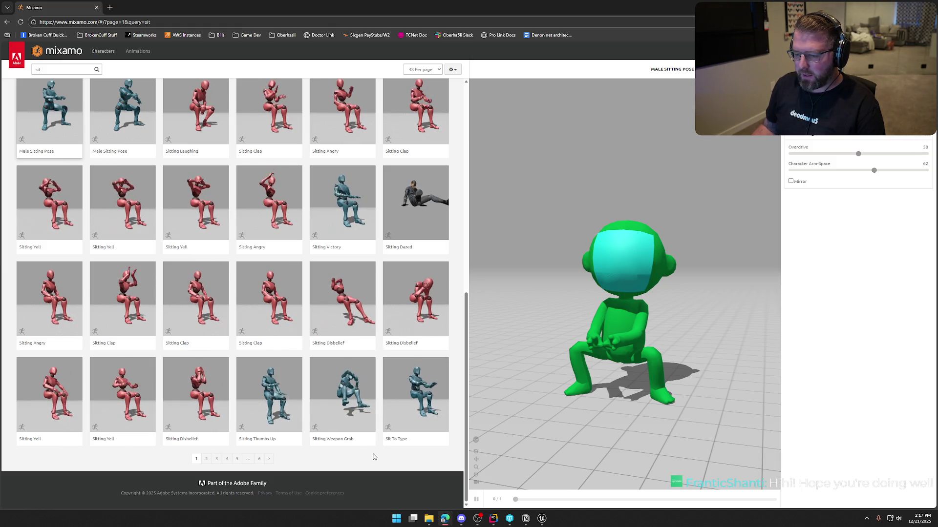
pyautogui.scroll(3, 376, 440)
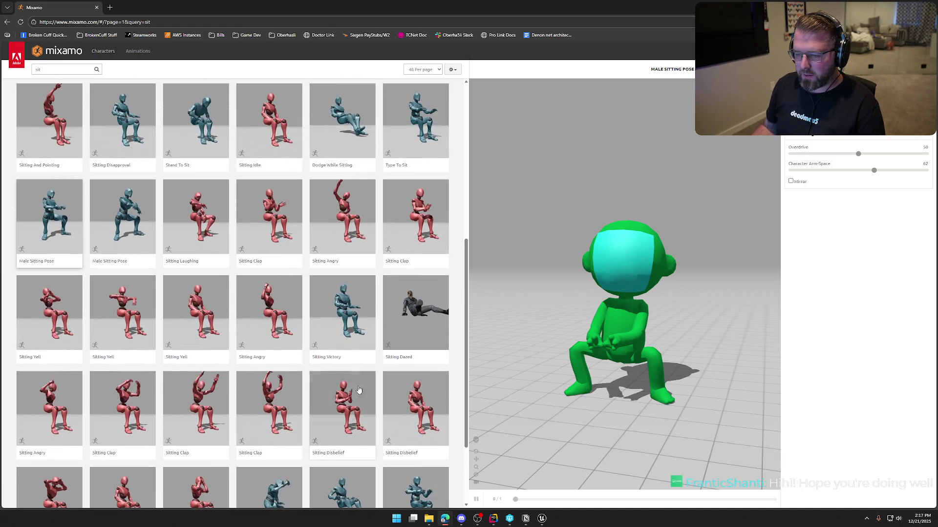
pyautogui.scroll(1, 345, 363)
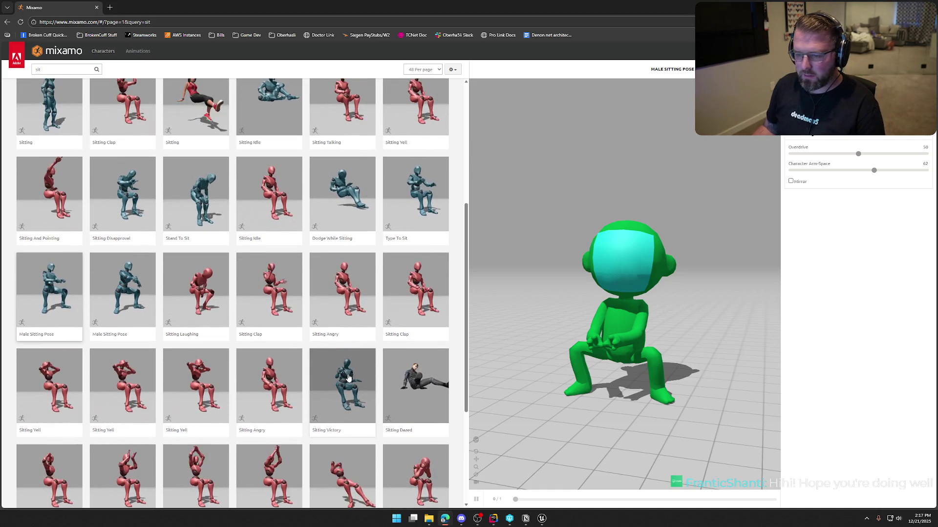
pyautogui.scroll(3, 345, 376)
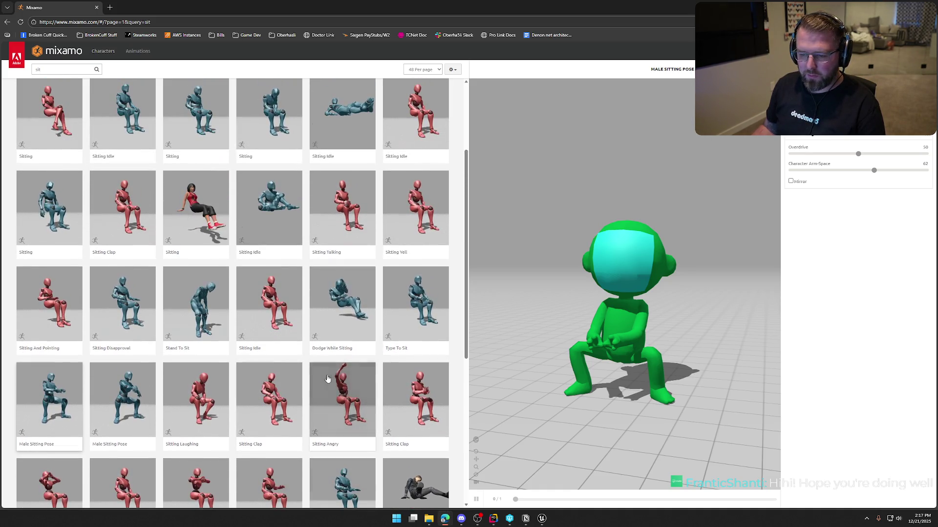
pyautogui.scroll(3, 295, 340)
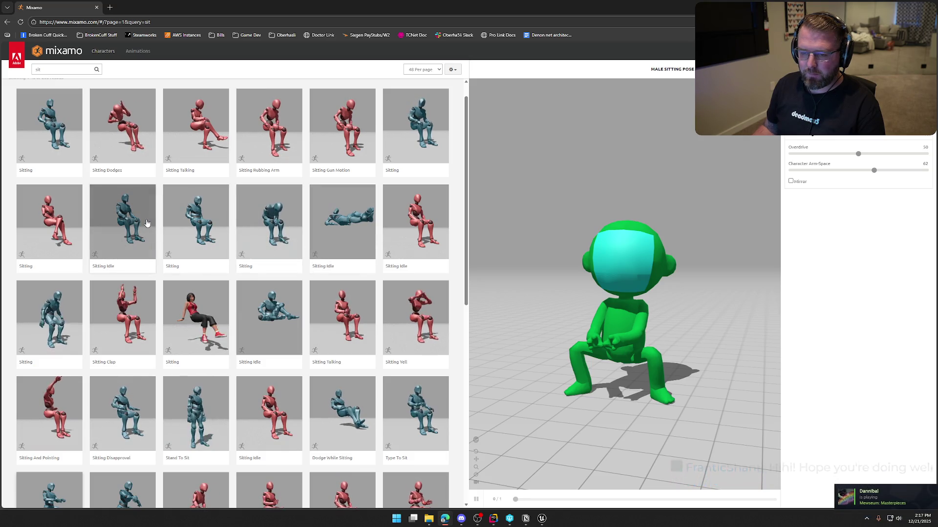
pyautogui.scroll(1, 274, 247)
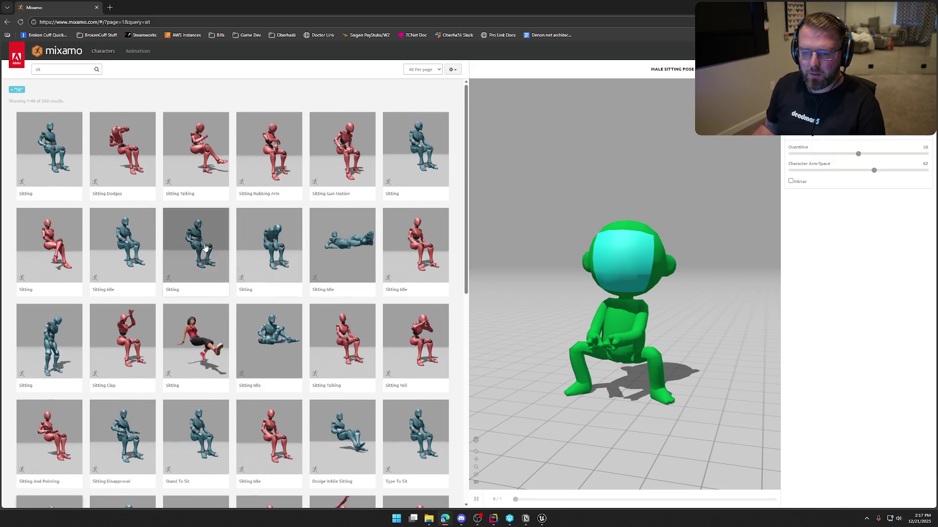
pyautogui.moveTo(616, 276)
pyautogui.mouseDown()
pyautogui.moveTo(712, 274)
pyautogui.moveTo(541, 268)
pyautogui.moveTo(684, 269)
pyautogui.moveTo(624, 265)
pyautogui.mouseUp()
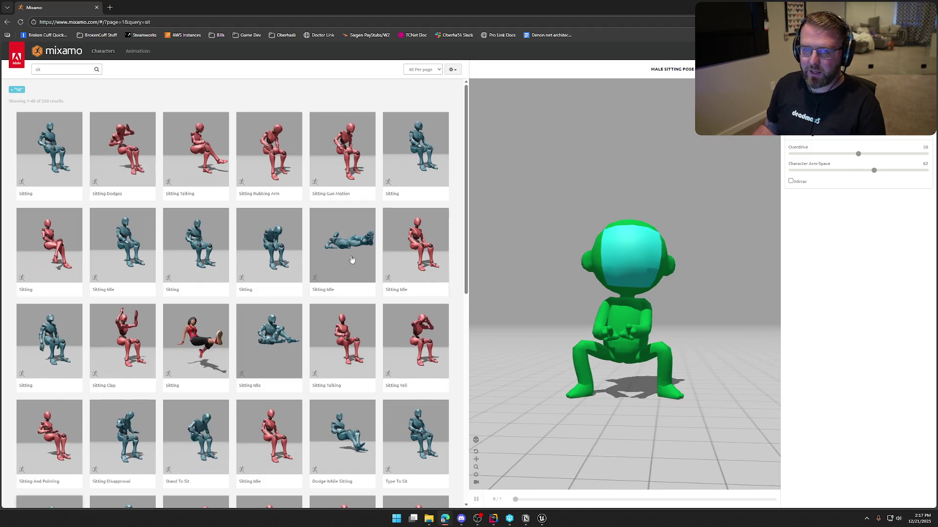
# Load the first Sitting animation and widen Character Arm-Space to 88
pyautogui.click(47, 152)
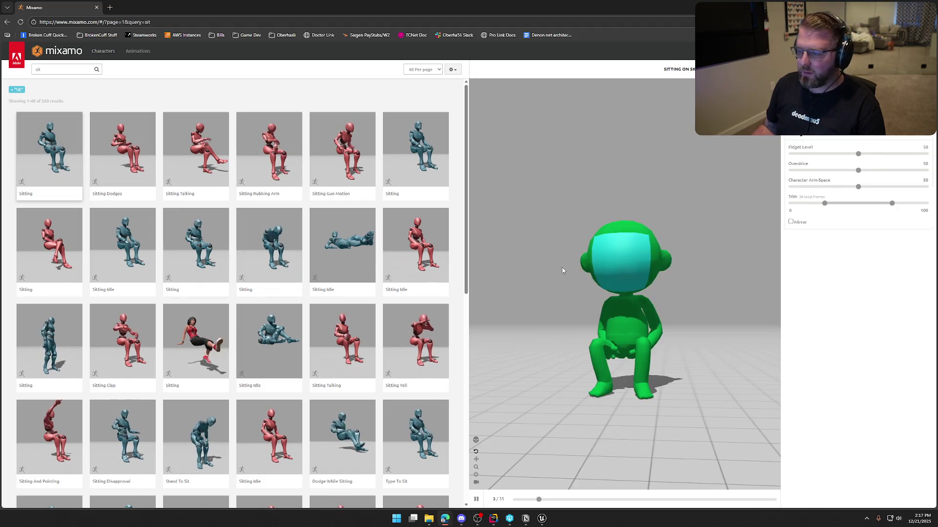
pyautogui.moveTo(569, 291); pyautogui.dragTo(648, 292)
pyautogui.moveTo(858, 187); pyautogui.dragTo(886, 188)
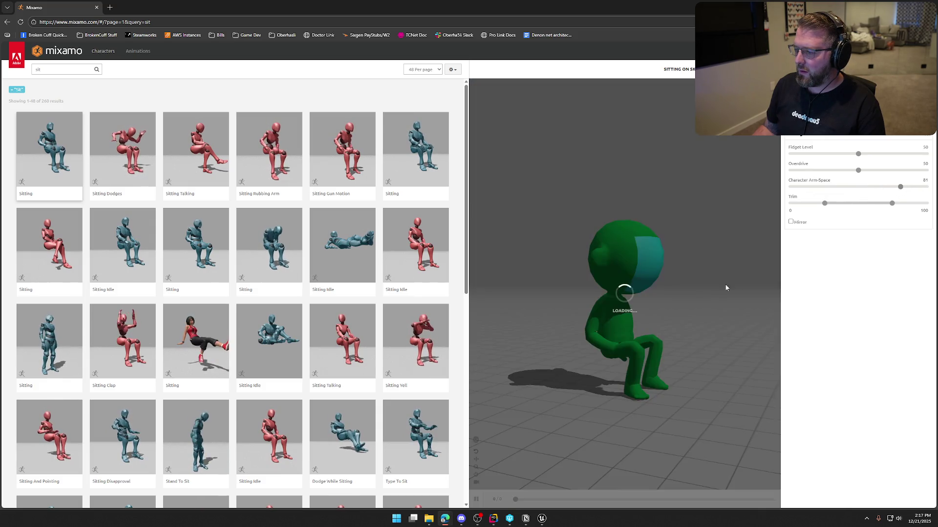
pyautogui.moveTo(900, 189); pyautogui.dragTo(909, 188)
pyautogui.moveTo(649, 302)
pyautogui.mouseDown()
pyautogui.moveTo(707, 297)
pyautogui.moveTo(565, 296)
pyautogui.moveTo(650, 302)
pyautogui.mouseUp()
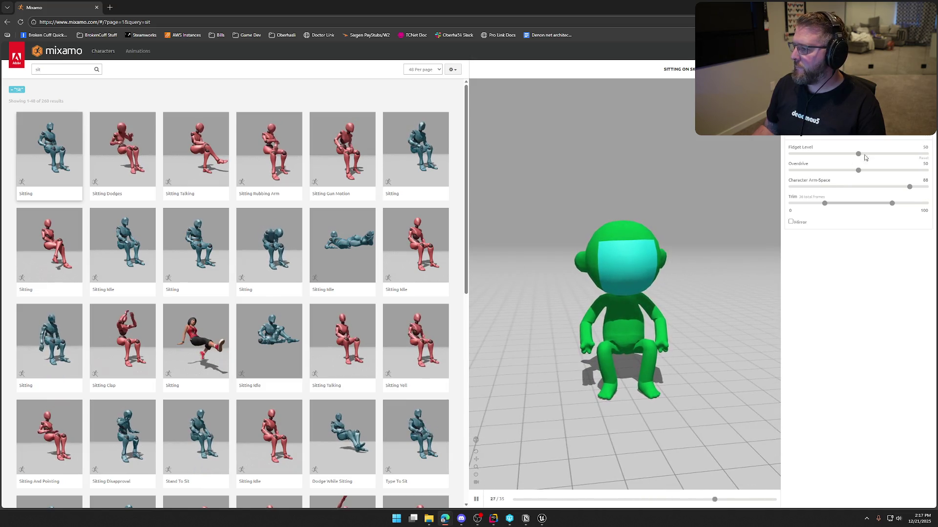
# Set Overdrive to 12 and Fidget Level to 14, checking the pose from several angles
pyautogui.click(902, 155)
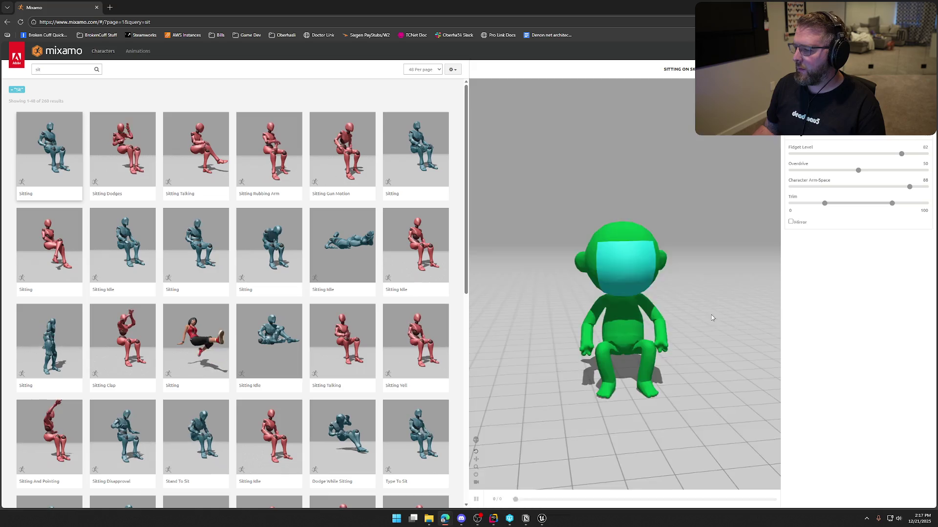
pyautogui.moveTo(676, 287)
pyautogui.mouseDown()
pyautogui.moveTo(622, 278)
pyautogui.moveTo(660, 276)
pyautogui.mouseUp()
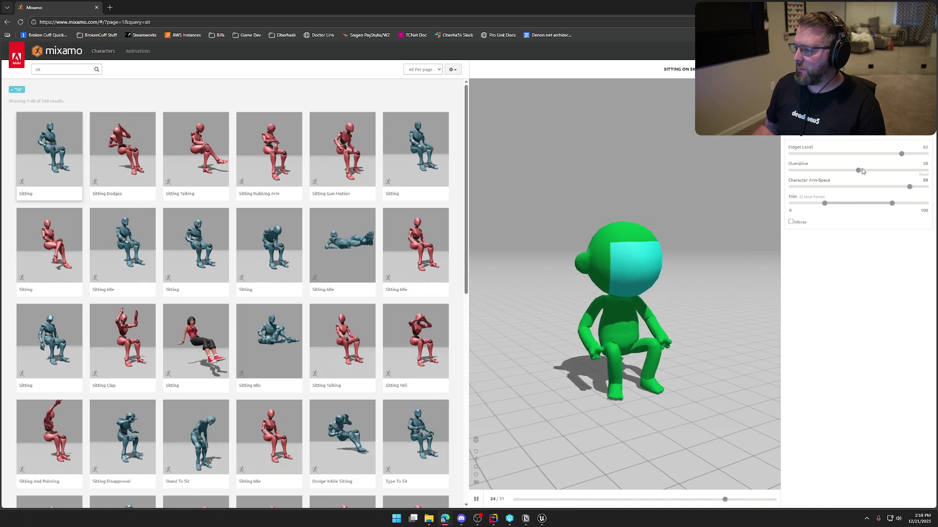
pyautogui.moveTo(858, 171)
pyautogui.mouseDown()
pyautogui.moveTo(898, 170)
pyautogui.moveTo(805, 170)
pyautogui.mouseUp()
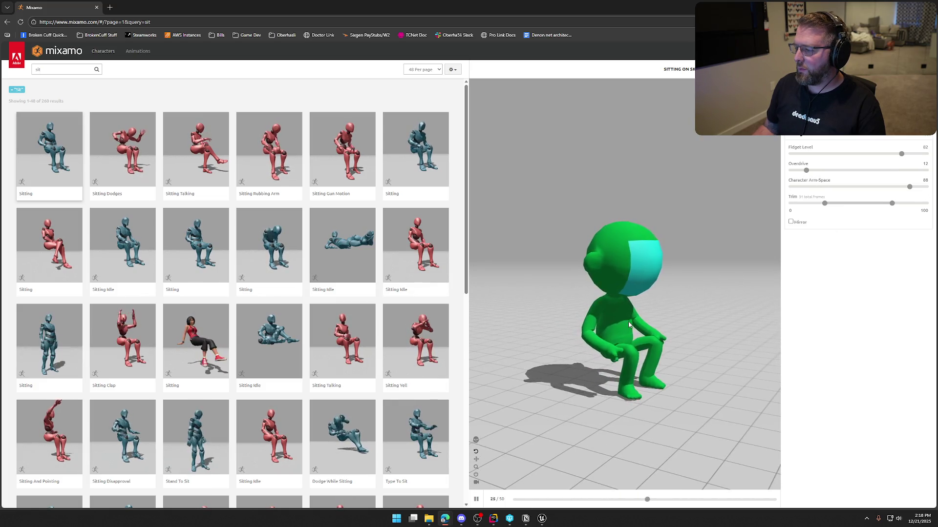
pyautogui.moveTo(628, 321); pyautogui.dragTo(586, 324)
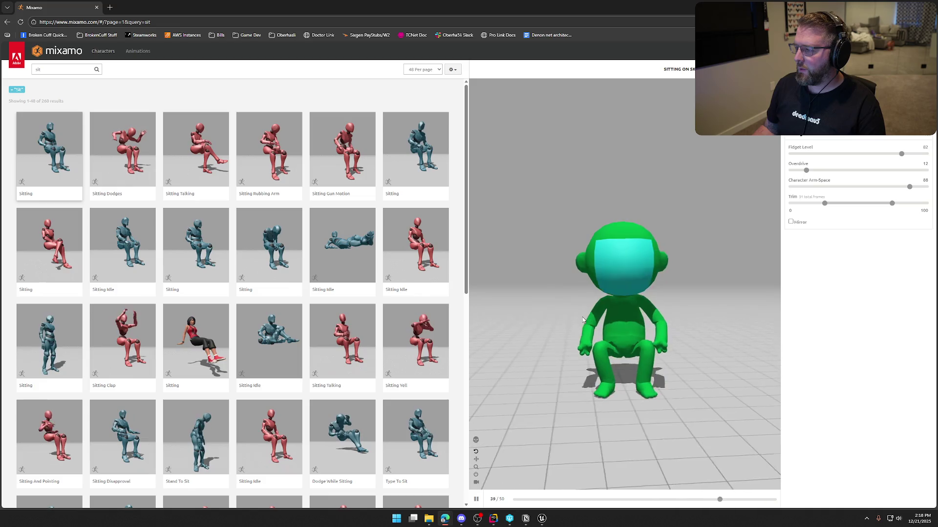
pyautogui.click(809, 154)
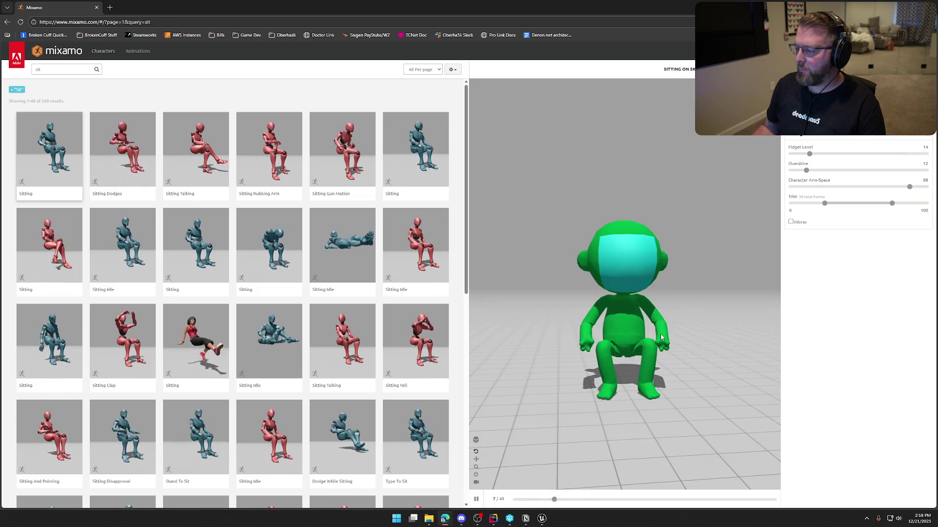
pyautogui.moveTo(598, 324)
pyautogui.mouseDown()
pyautogui.moveTo(643, 329)
pyautogui.moveTo(530, 325)
pyautogui.moveTo(703, 328)
pyautogui.moveTo(618, 326)
pyautogui.mouseUp()
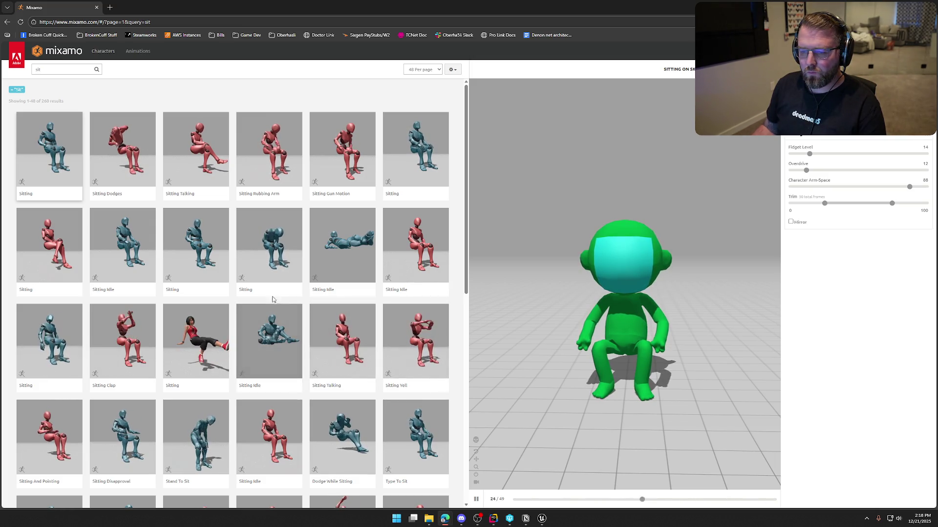
# Preview another Sitting animation with Energy Level 22, Overdrive 73 and Character Arm-Space 85
pyautogui.click(198, 247)
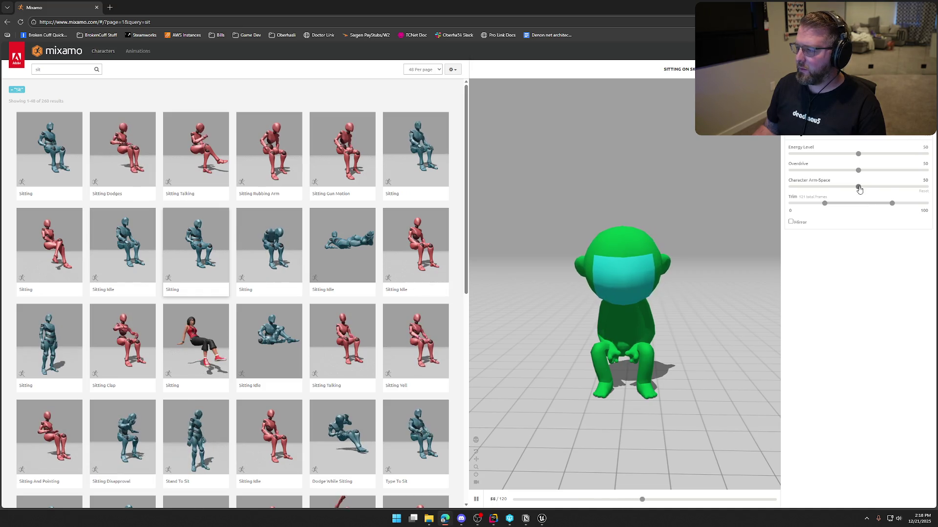
pyautogui.click(907, 188)
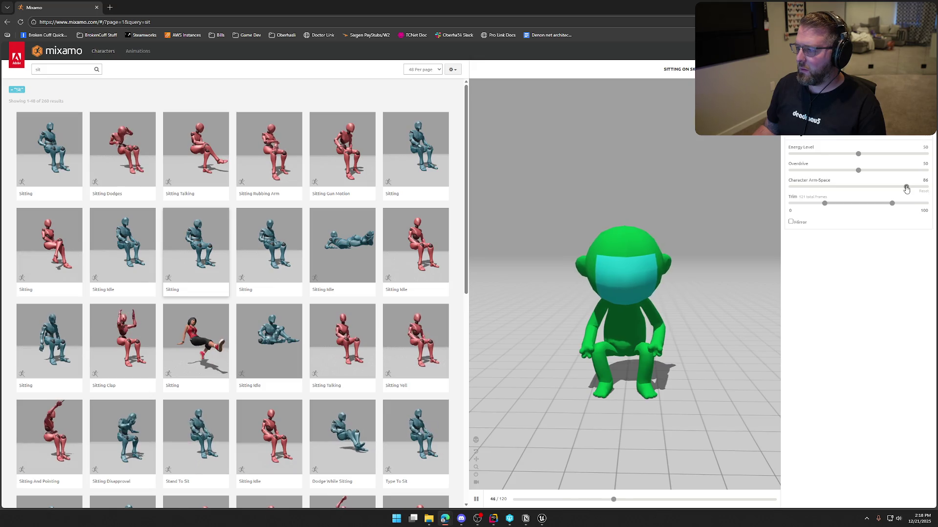
pyautogui.moveTo(907, 189); pyautogui.dragTo(913, 187)
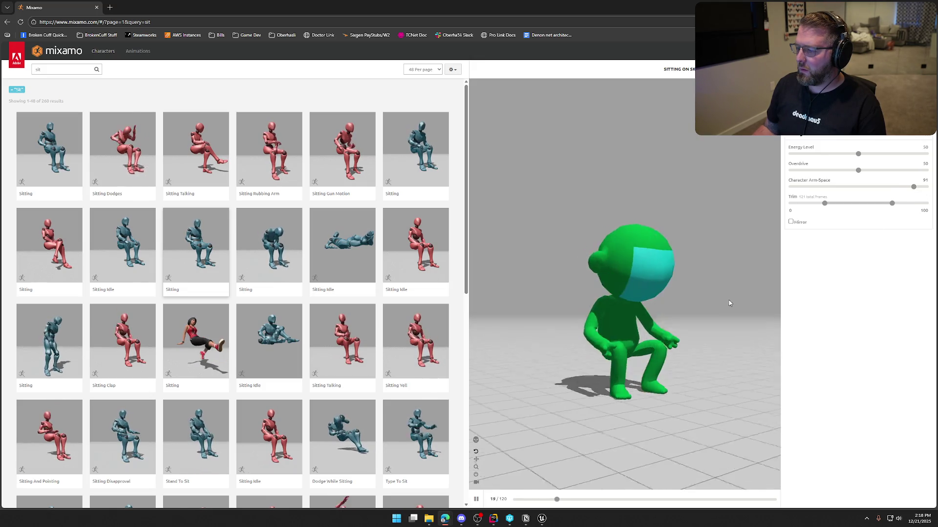
pyautogui.moveTo(858, 154); pyautogui.dragTo(896, 155)
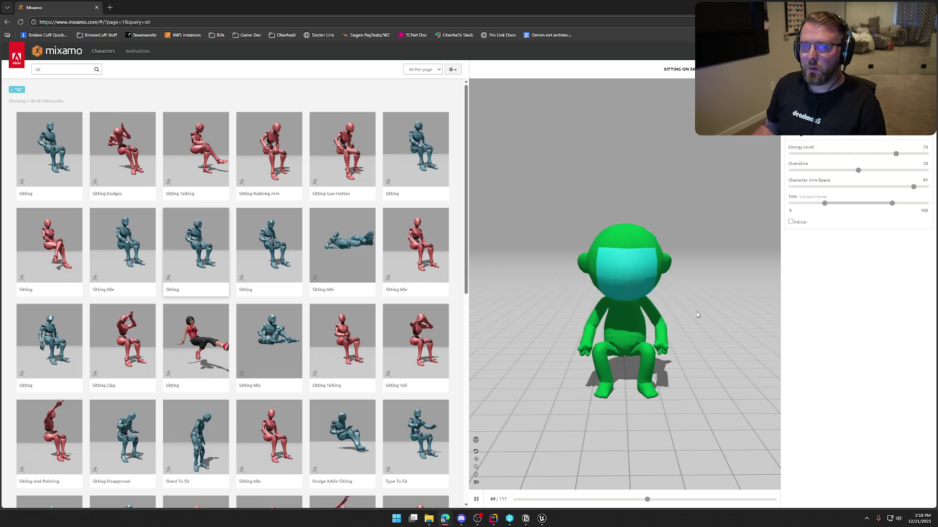
pyautogui.click(890, 171)
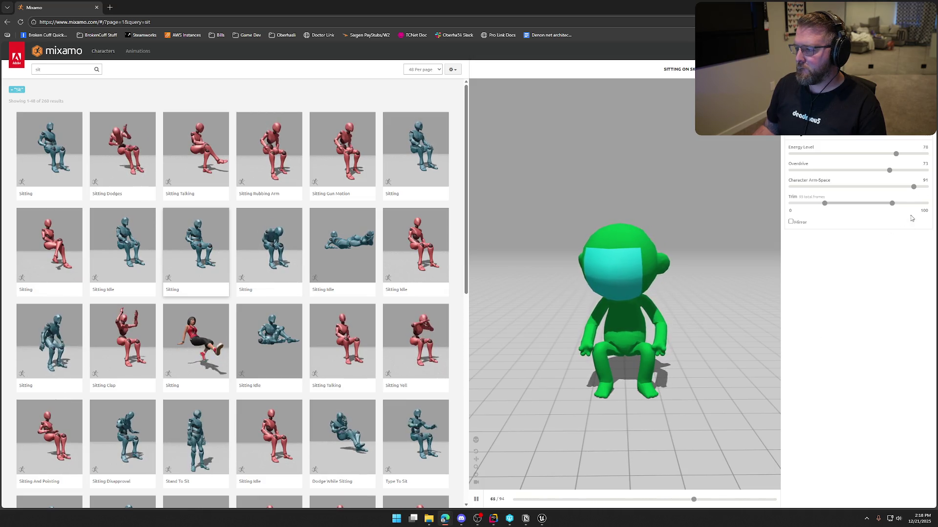
pyautogui.moveTo(913, 187); pyautogui.dragTo(905, 187)
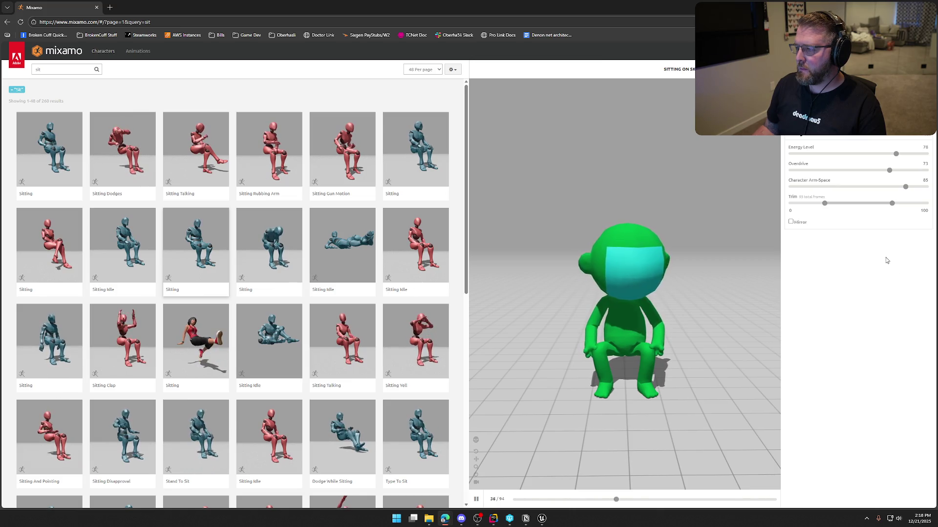
pyautogui.moveTo(835, 155); pyautogui.dragTo(821, 155)
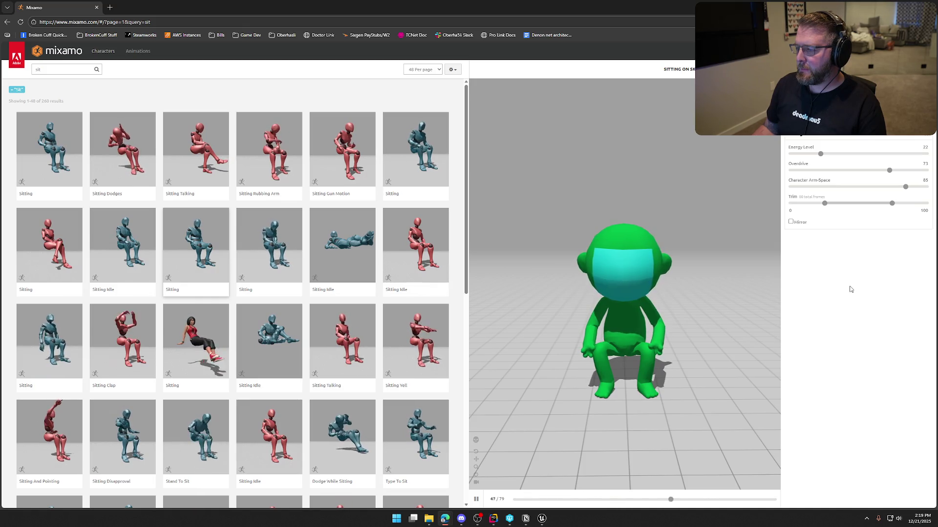
pyautogui.moveTo(697, 306)
pyautogui.mouseDown()
pyautogui.moveTo(531, 310)
pyautogui.moveTo(593, 315)
pyautogui.mouseUp()
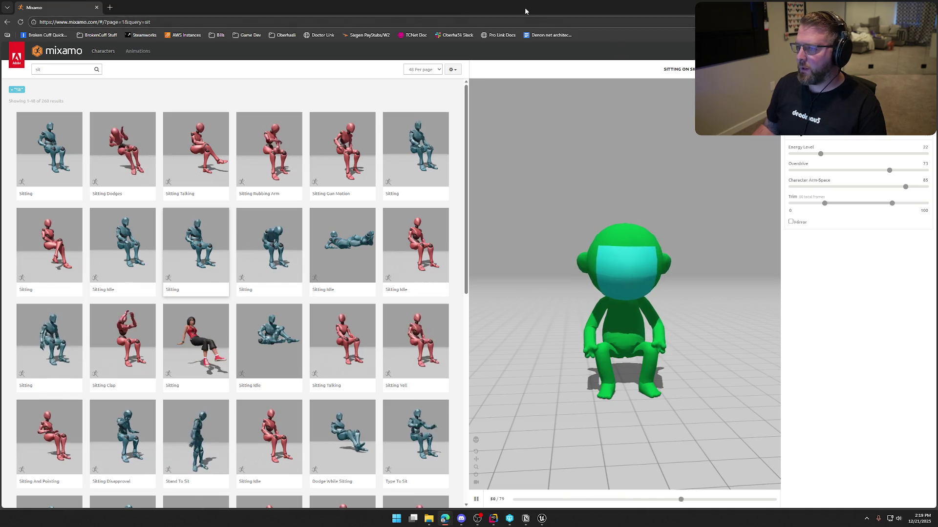
pyautogui.hotkey('alt', 'Tab')
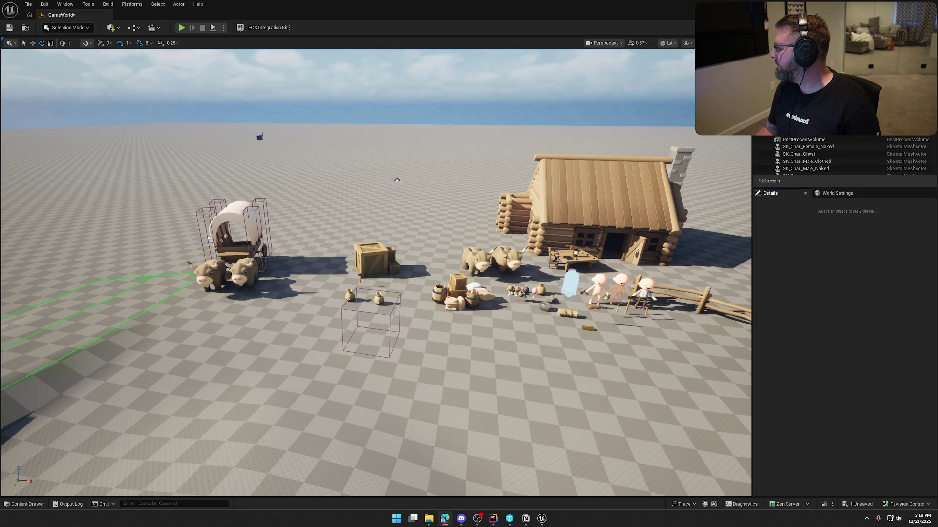
# Drag Sitting.fbx into the Art > Anims content folder to bring up its import settings
pyautogui.hotkey('ctrl', 'space')
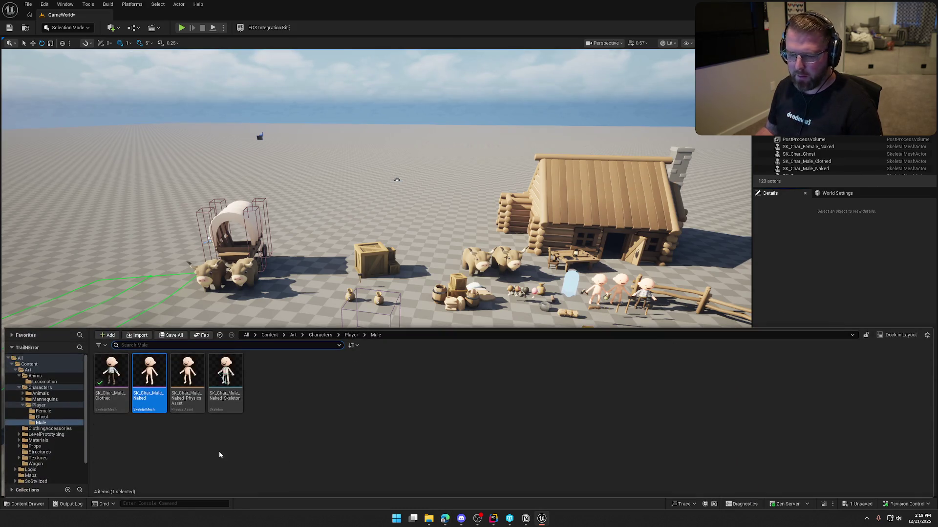
pyautogui.click(35, 377)
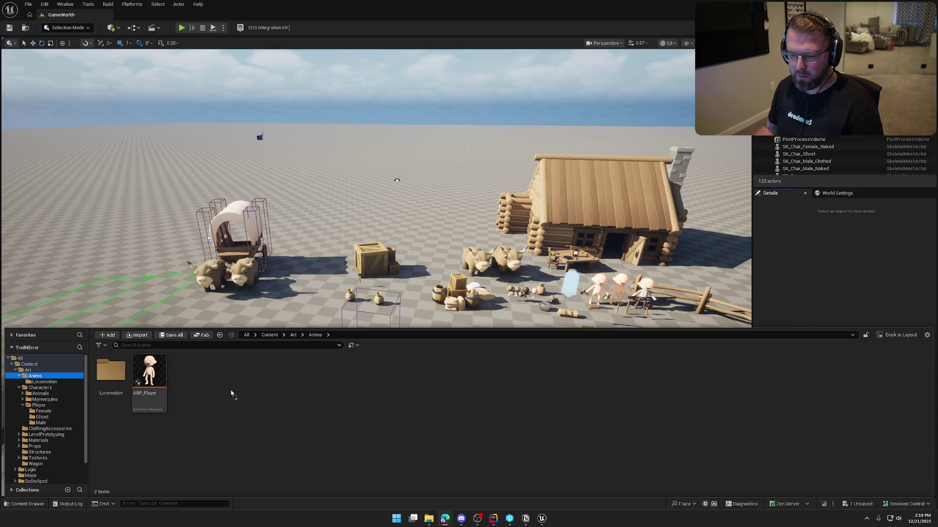
pyautogui.moveTo(220, 390); pyautogui.dragTo(222, 390)
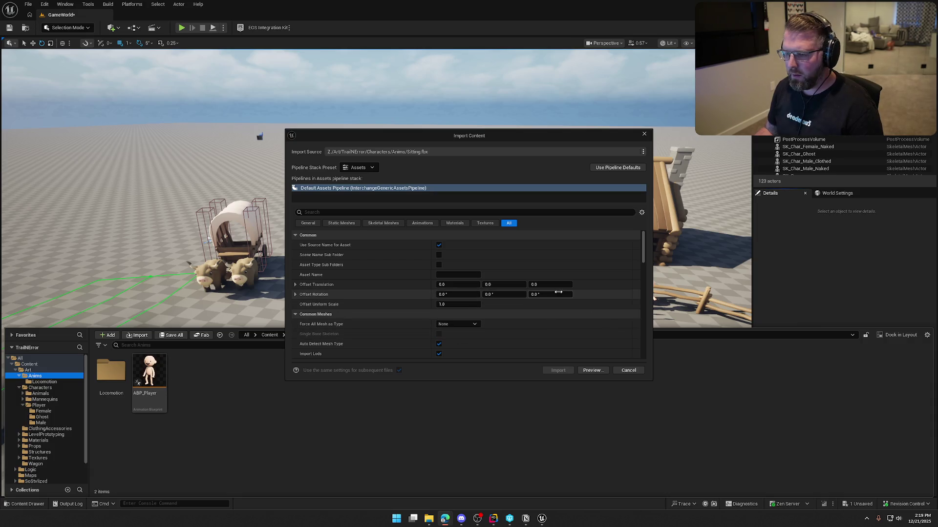
# Assign SK_Char_Male_Naked_Skeleton and turn off skeletal mesh import for Sitting.fbx
pyautogui.scroll(-6, 564, 300)
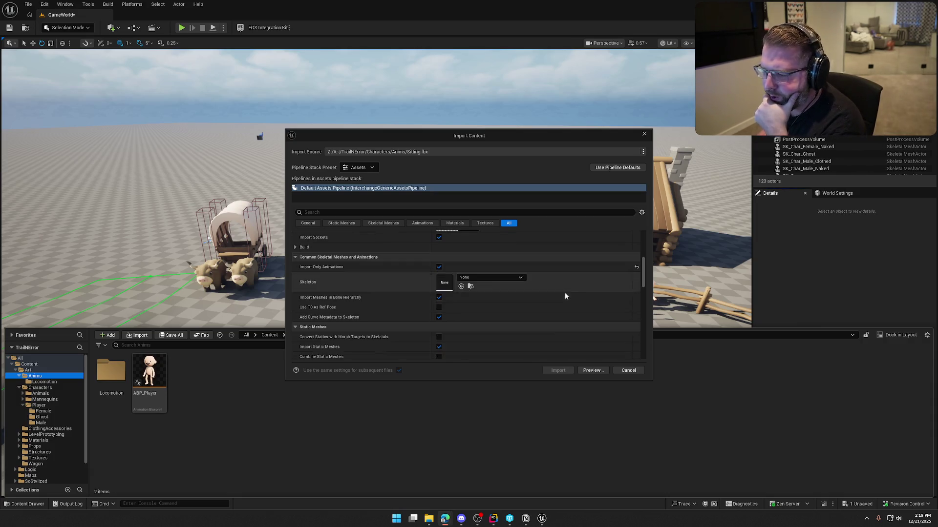
pyautogui.click(502, 277)
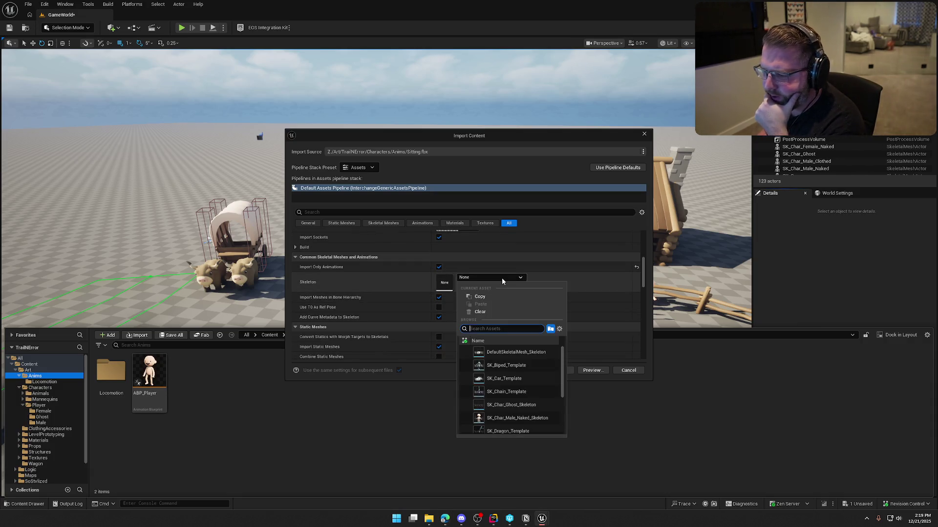
pyautogui.click(532, 405)
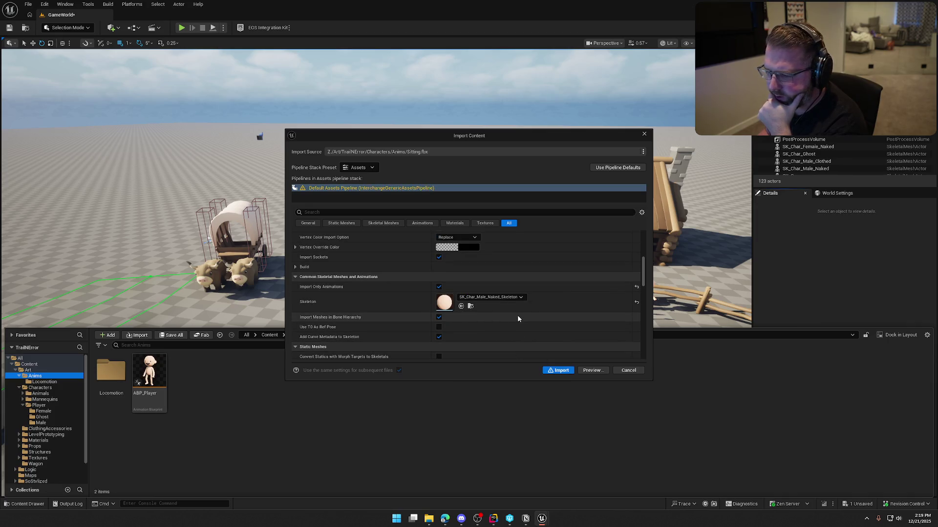
pyautogui.scroll(-5, 517, 315)
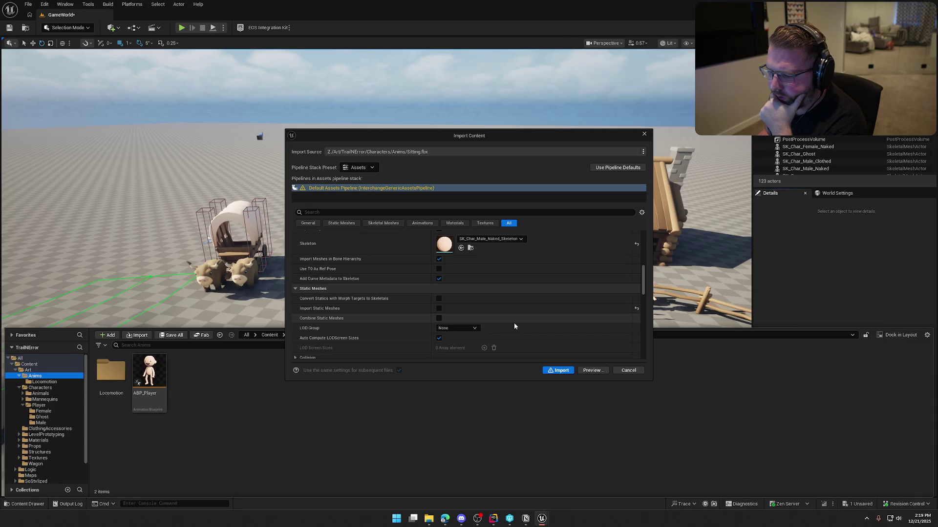
pyautogui.scroll(-4, 514, 323)
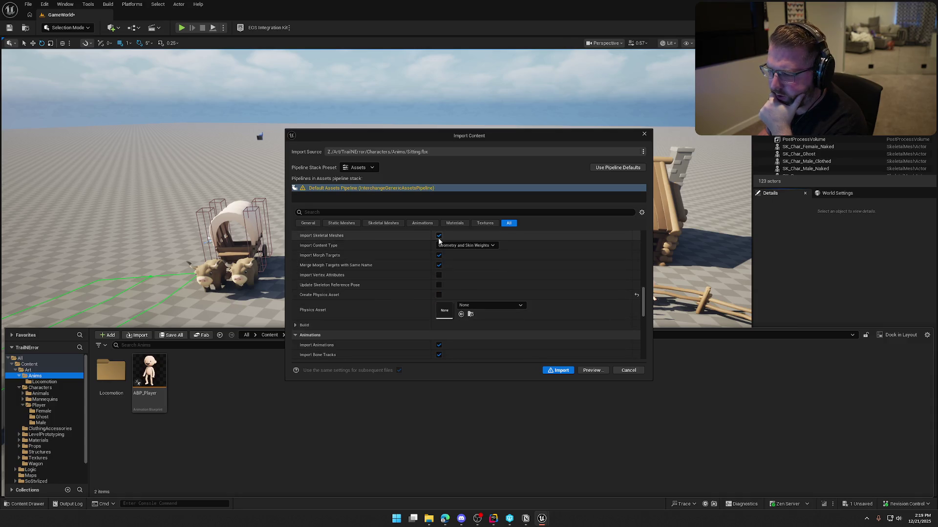
pyautogui.click(439, 236)
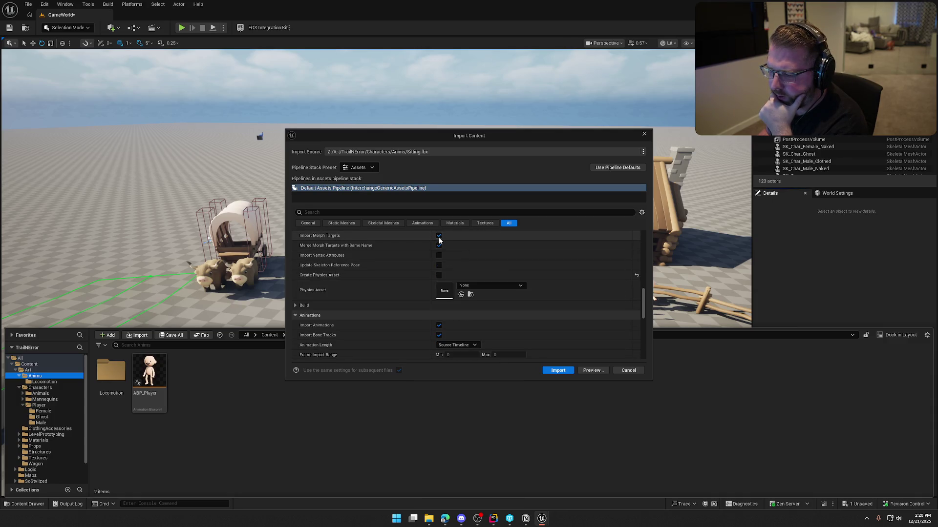
# Import the Sitting animation and open it in the animation editor
pyautogui.scroll(1, 485, 276)
pyautogui.scroll(-2, 489, 287)
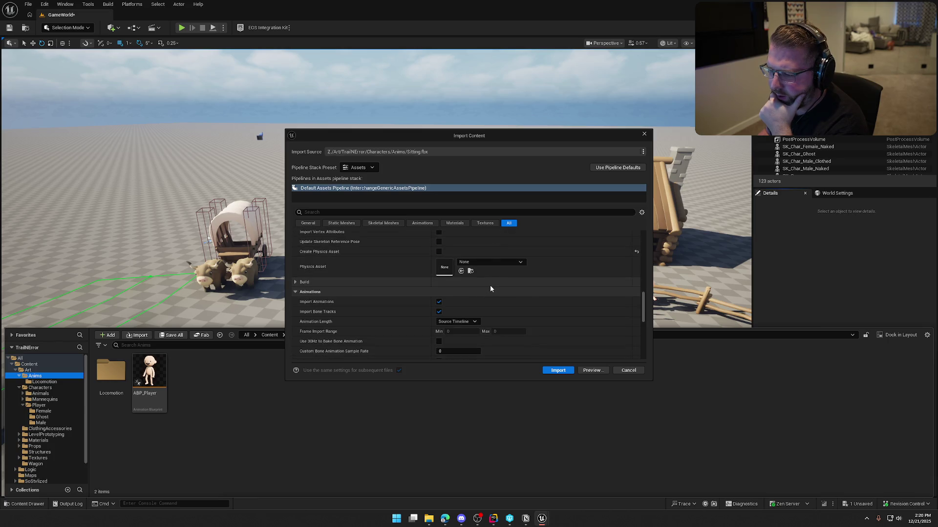
pyautogui.scroll(2, 354, 324)
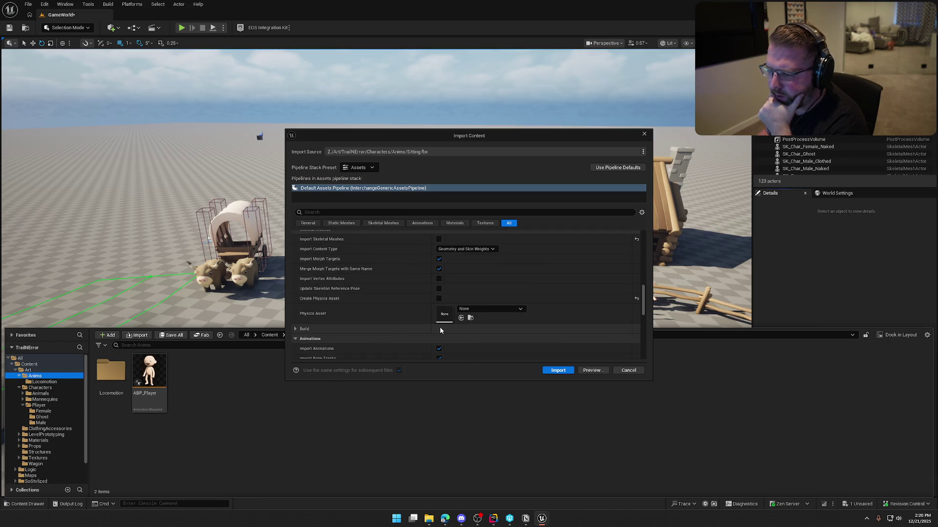
pyautogui.scroll(1, 430, 308)
pyautogui.scroll(-5, 399, 313)
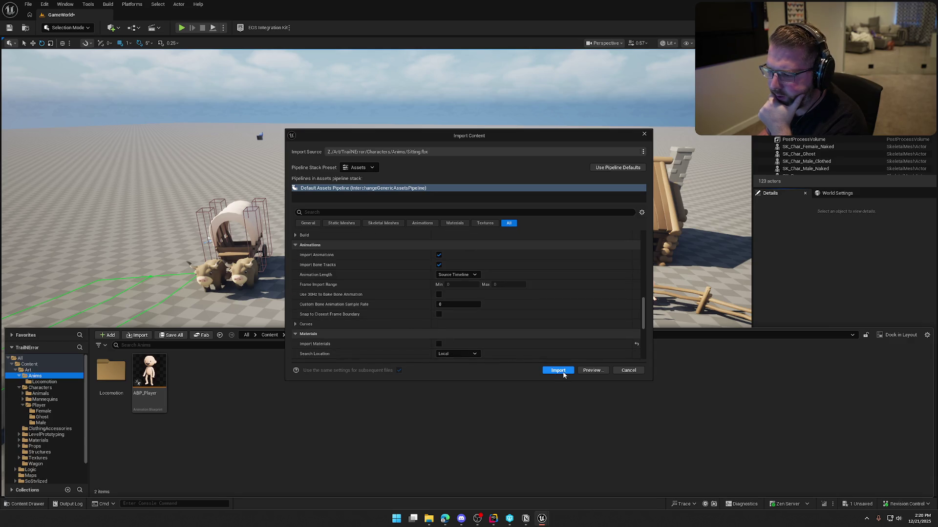
pyautogui.click(556, 371)
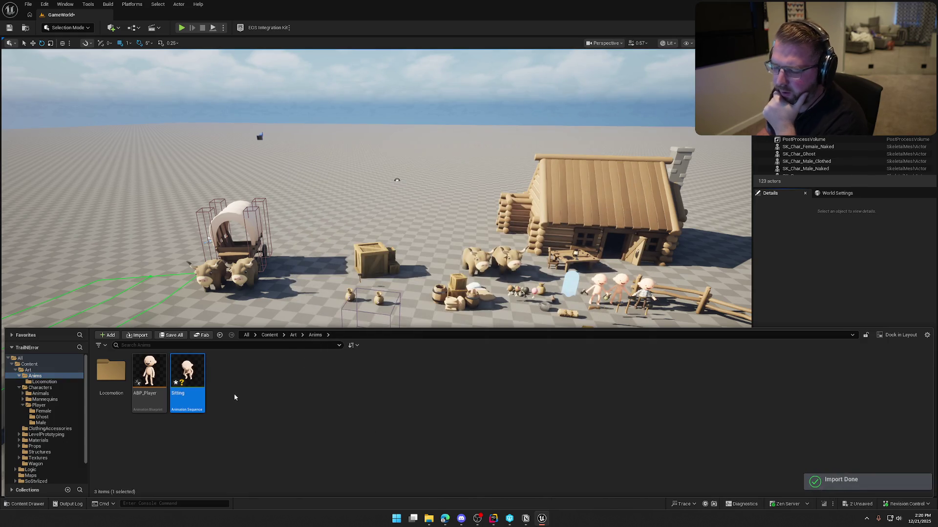
pyautogui.doubleClick(188, 376)
# Orbit the Sitting preview, open Anim_Char_Idle for comparison, then reopen Sitting
pyautogui.moveTo(509, 231)
pyautogui.mouseDown()
pyautogui.moveTo(488, 244)
pyautogui.moveTo(425, 230)
pyautogui.mouseUp()
pyautogui.moveTo(513, 248)
pyautogui.mouseDown()
pyautogui.moveTo(513, 259)
pyautogui.moveTo(513, 248)
pyautogui.mouseUp()
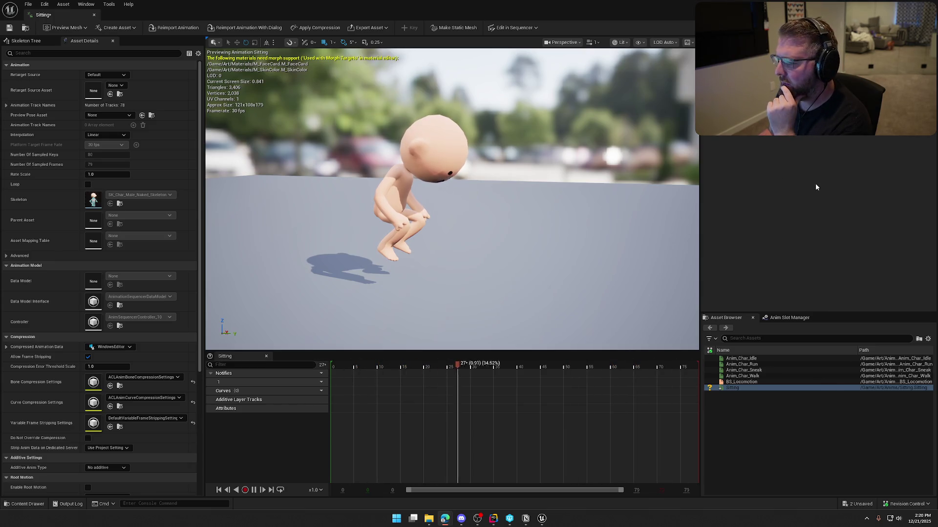
pyautogui.doubleClick(752, 359)
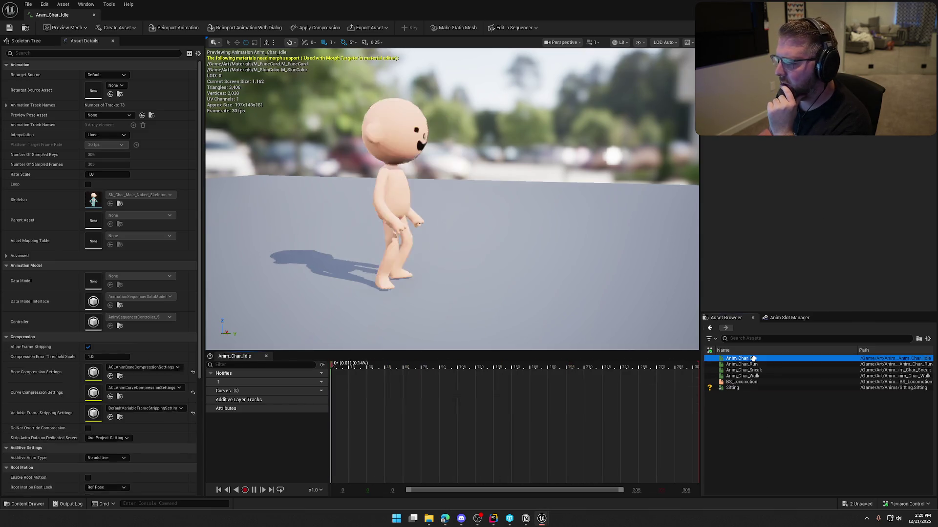
pyautogui.click(741, 388)
pyautogui.doubleClick(741, 388)
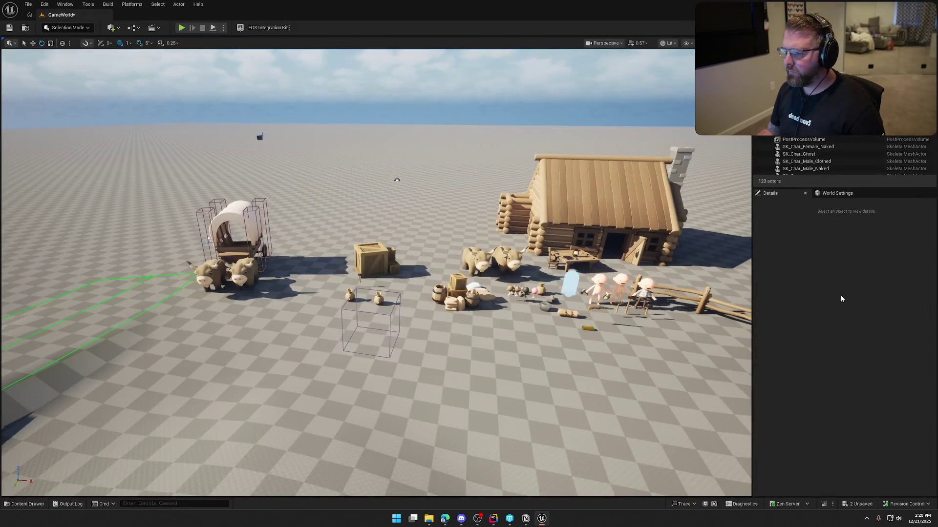
# Delete the existing Sitting animation asset from the Anims folder
pyautogui.hotkey('ctrl', 'space')
pyautogui.press('Delete')
pyautogui.click(404, 377)
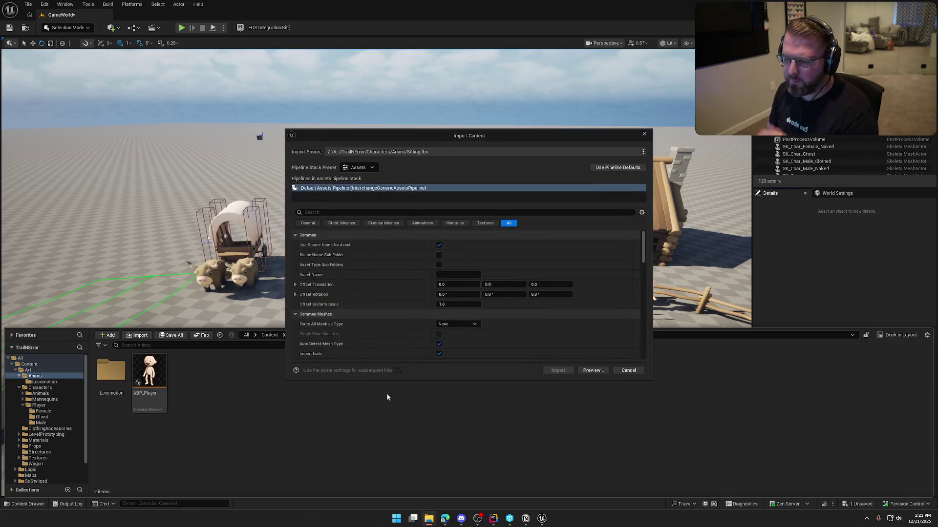
# Reimport Sitting.fbx with Use T0 As Ref Pose on SK_Char_Male_Naked_Skeleton and open it
pyautogui.click(414, 223)
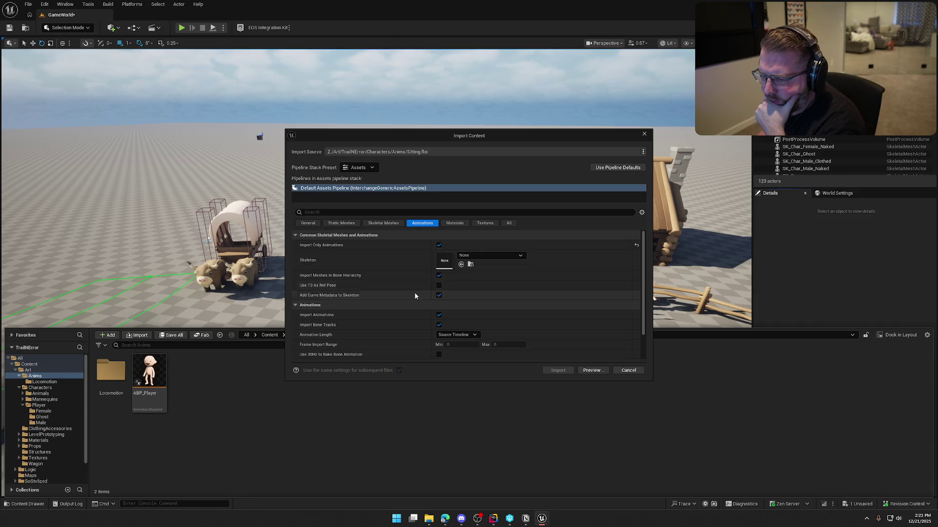
pyautogui.click(439, 285)
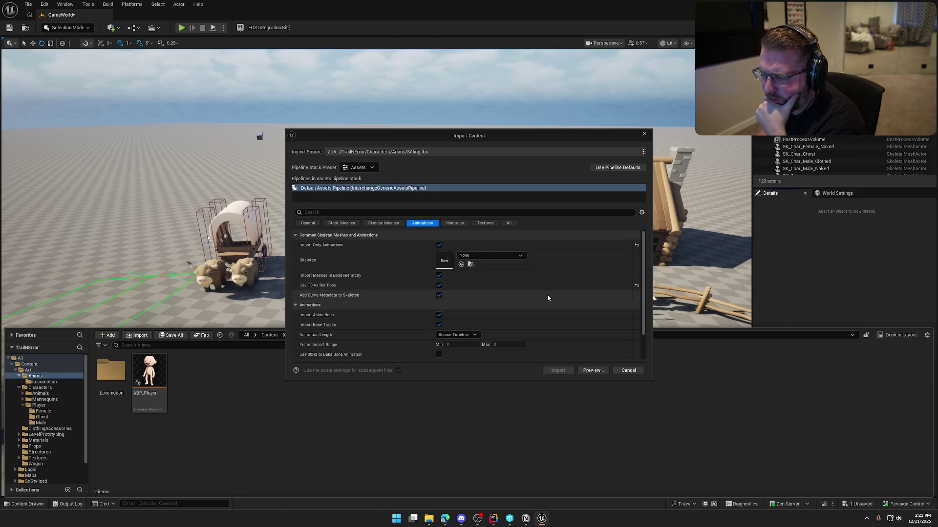
pyautogui.click(484, 258)
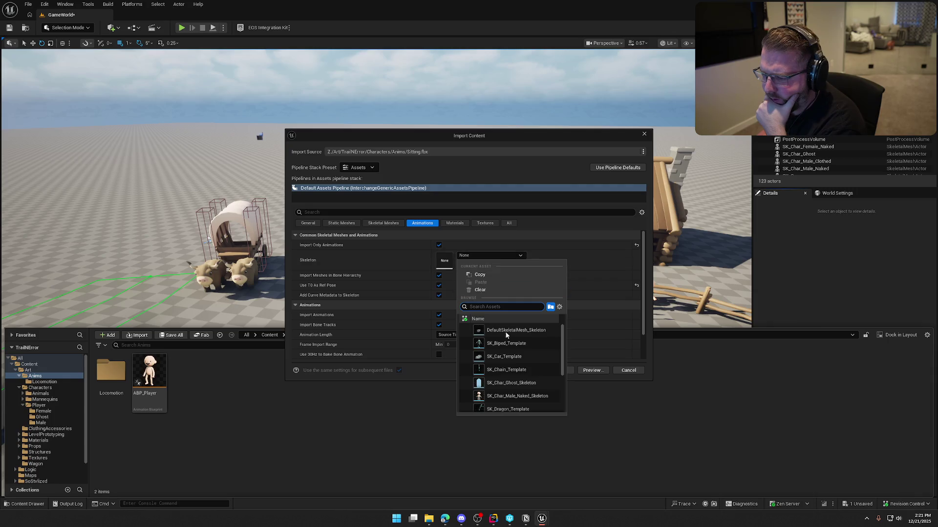
pyautogui.click(508, 397)
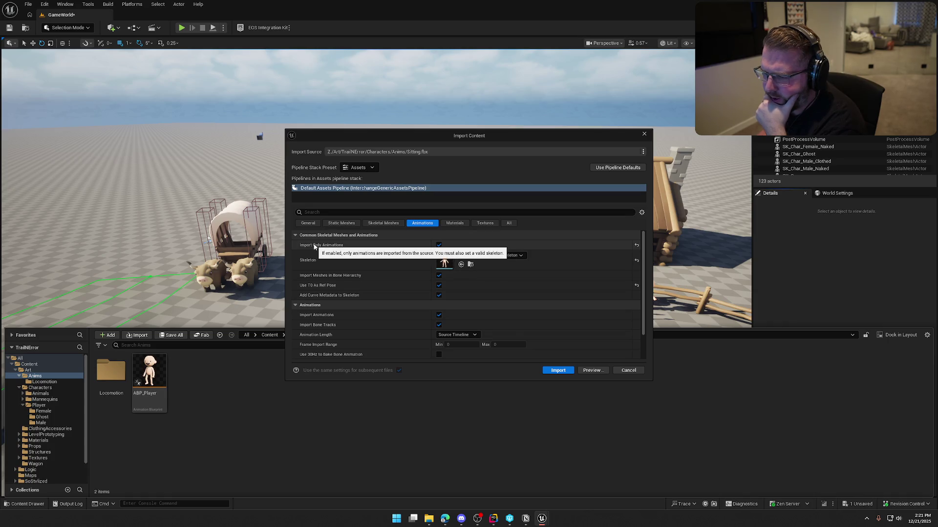
pyautogui.scroll(-2, 545, 312)
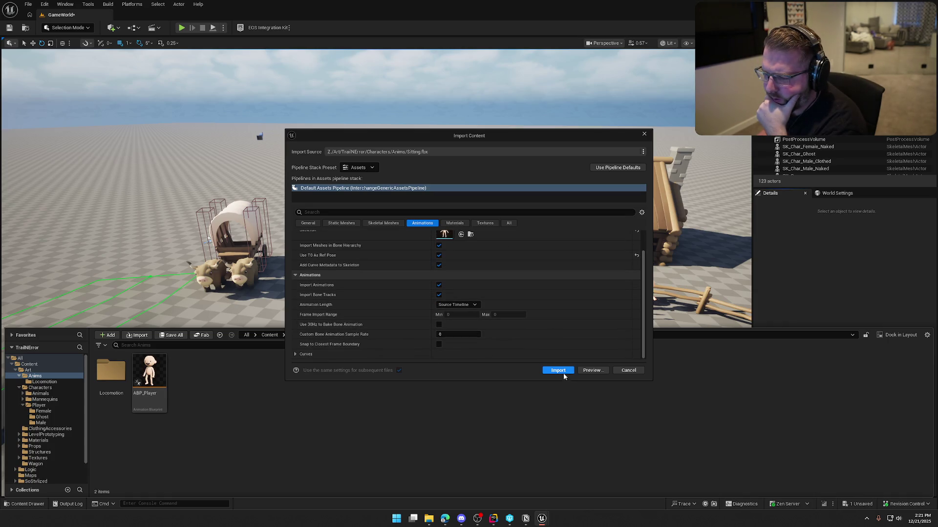
pyautogui.click(558, 371)
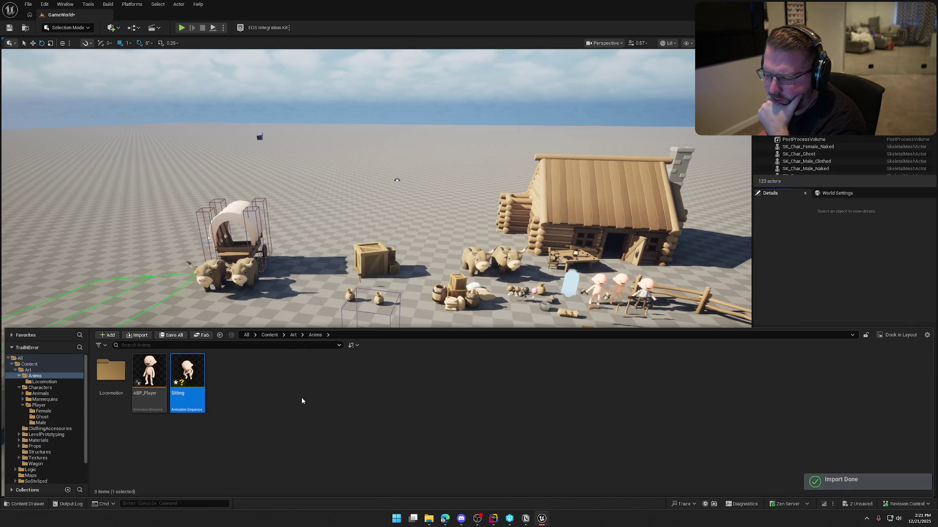
pyautogui.doubleClick(187, 378)
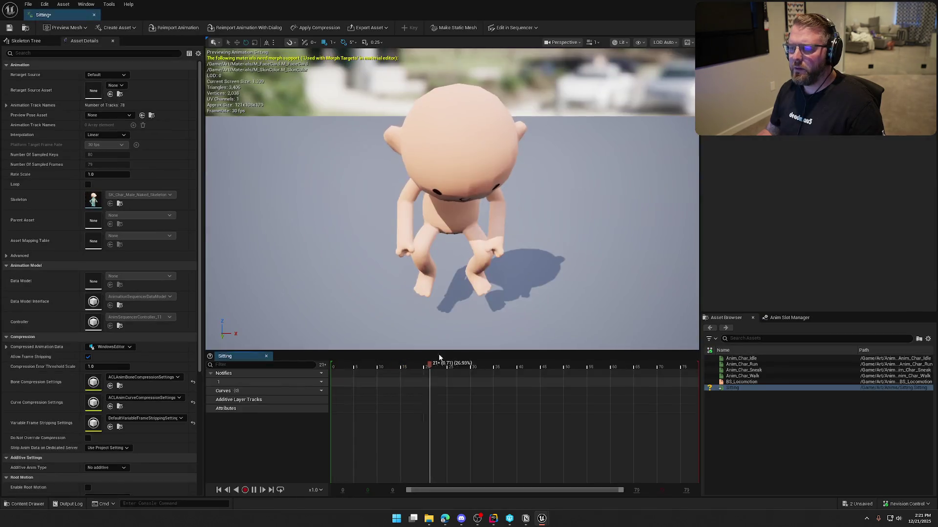
# Inspect the Sitting animation's details and enable Show Retargeting Options in the Skeleton Tree
pyautogui.moveTo(452, 244); pyautogui.dragTo(453, 244)
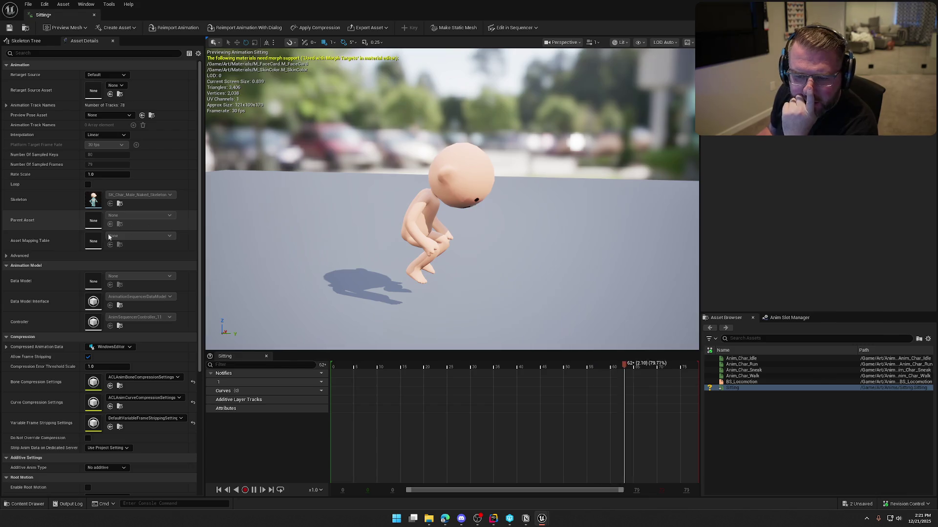
pyautogui.click(6, 255)
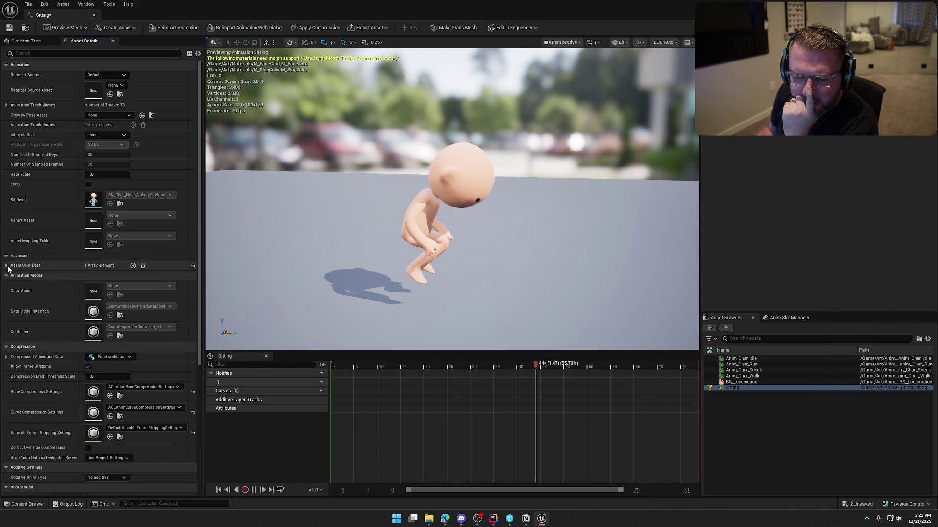
pyautogui.click(6, 265)
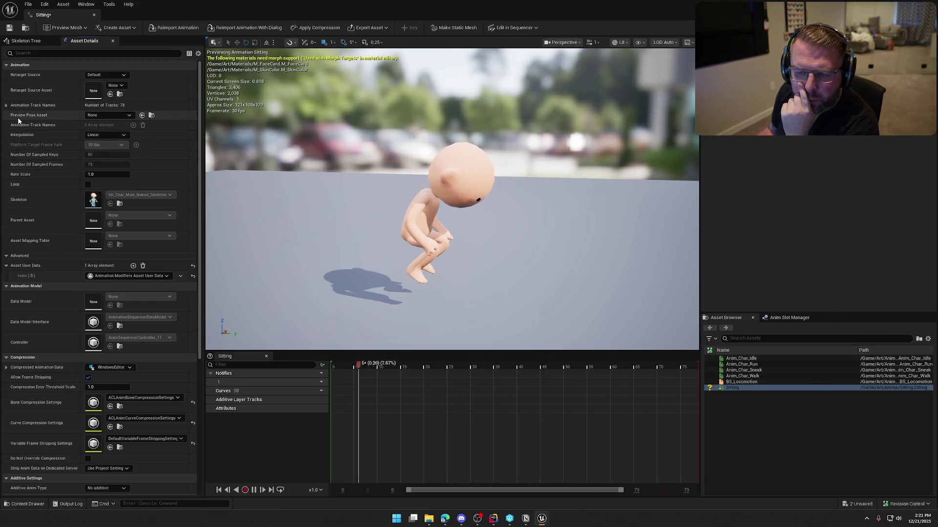
pyautogui.click(26, 41)
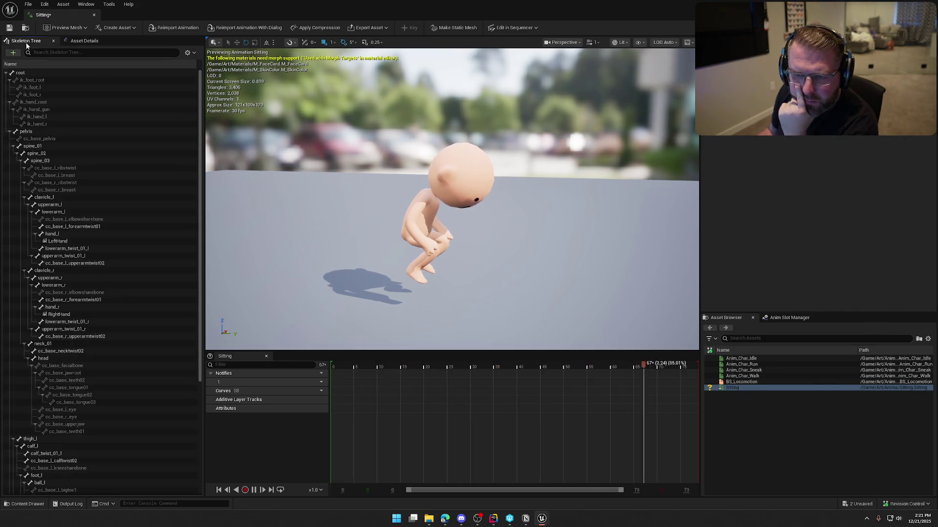
pyautogui.click(84, 40)
pyautogui.click(34, 43)
pyautogui.click(188, 52)
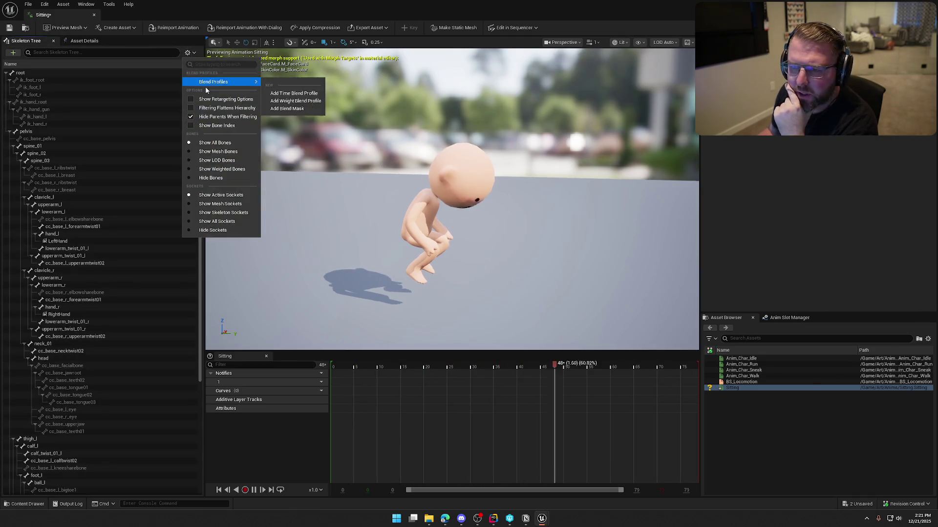
pyautogui.click(210, 100)
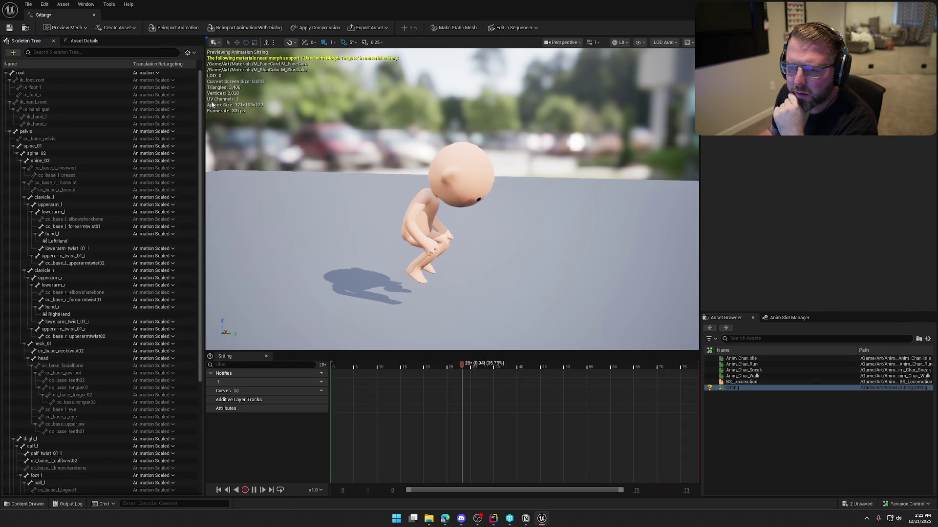
pyautogui.click(81, 40)
pyautogui.scroll(-10, 148, 305)
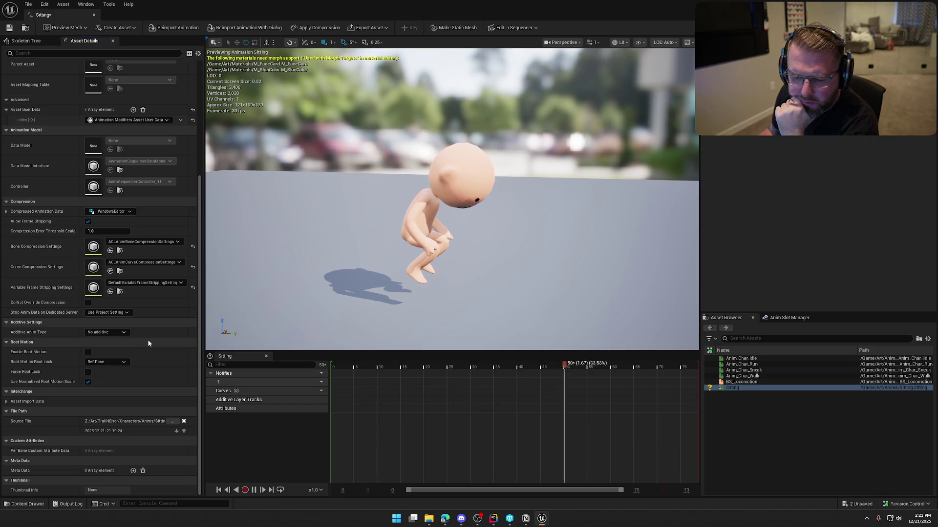
# Force delete the Sitting asset and drag Sitting.fbx into the Anims folder again
pyautogui.click(94, 14)
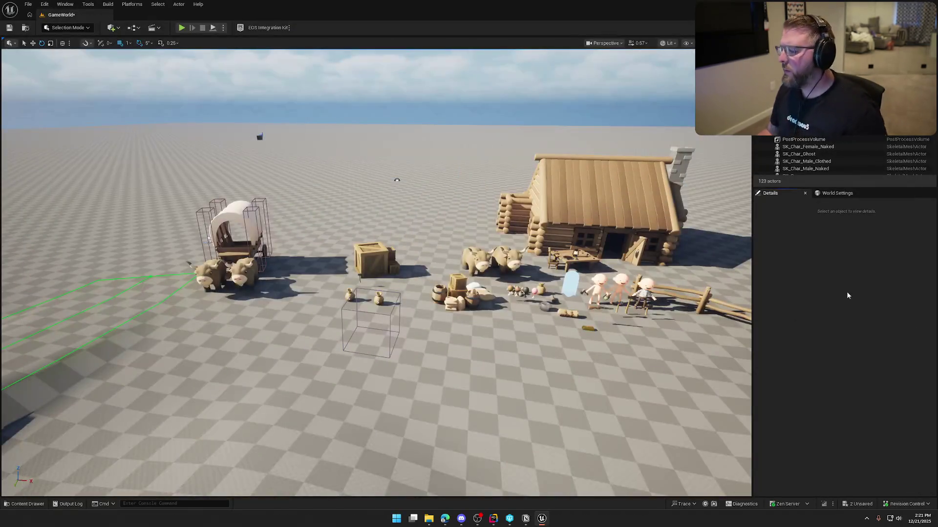
pyautogui.hotkey('ctrl', 'space')
pyautogui.click(187, 371)
pyautogui.press('Delete')
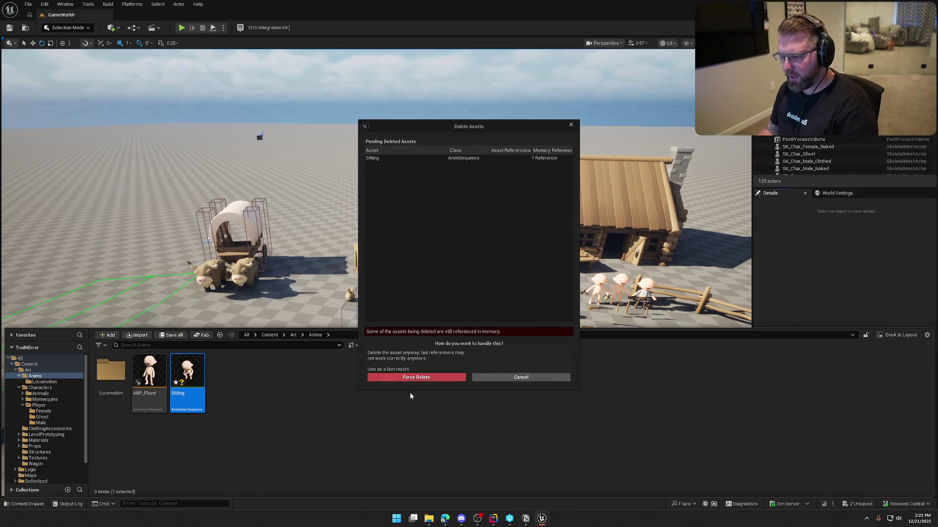
pyautogui.click(417, 375)
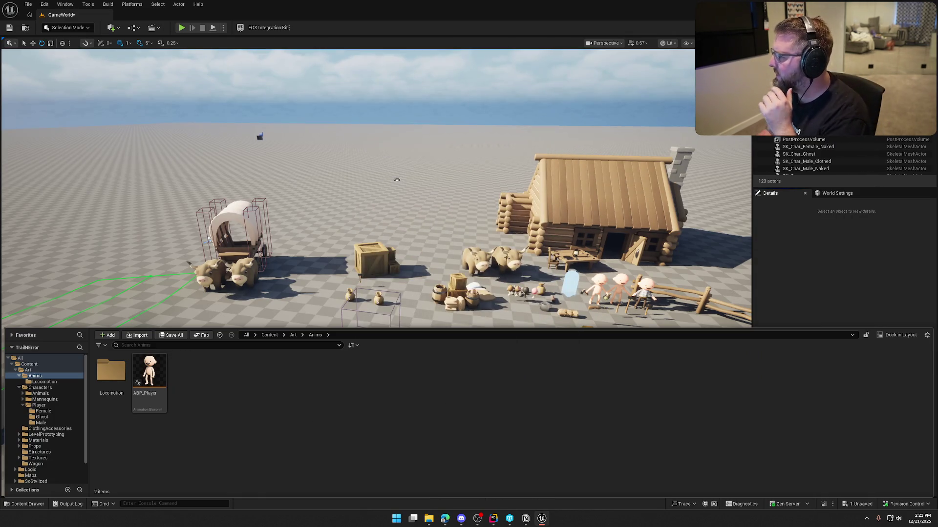
pyautogui.moveTo(316, 378); pyautogui.dragTo(323, 376)
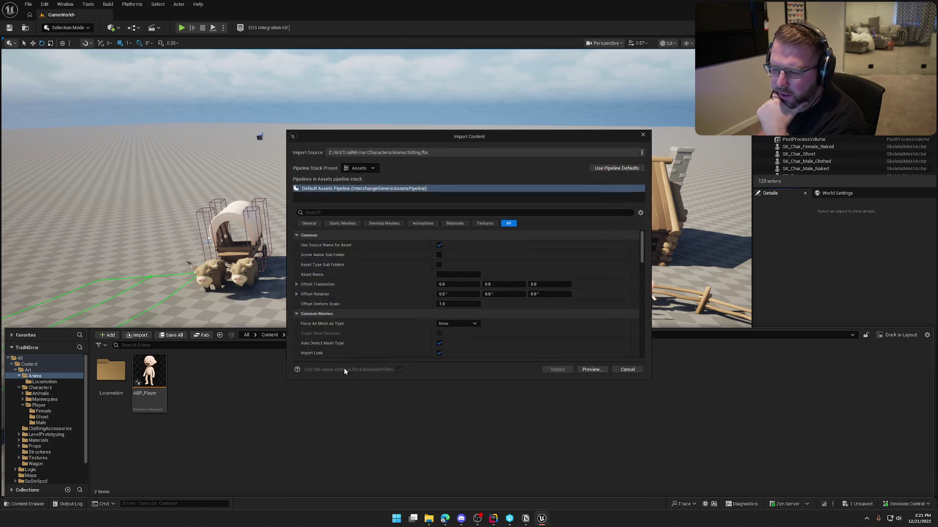
# Set the import skeleton to SK_Char_Male_Naked_Skeleton in the Animations settings
pyautogui.click(422, 222)
pyautogui.click(491, 255)
pyautogui.scroll(-5, 533, 383)
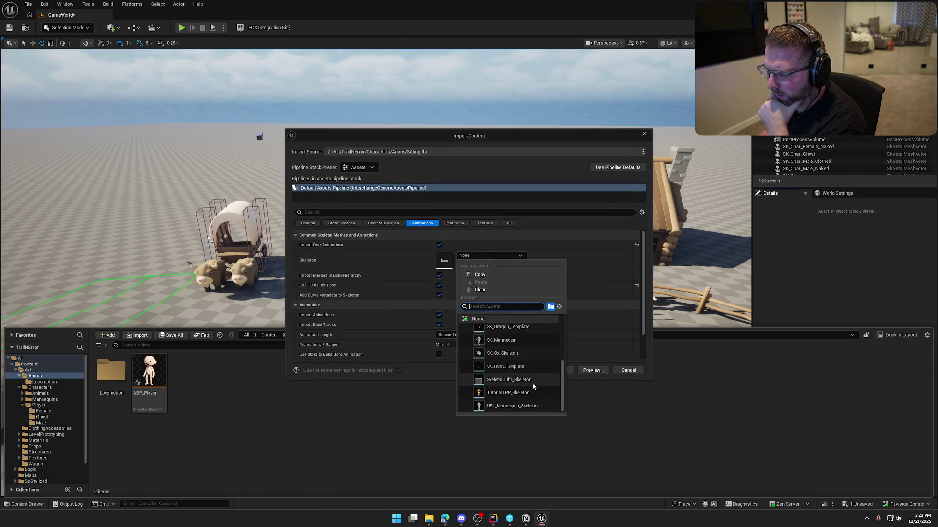
pyautogui.scroll(2, 535, 403)
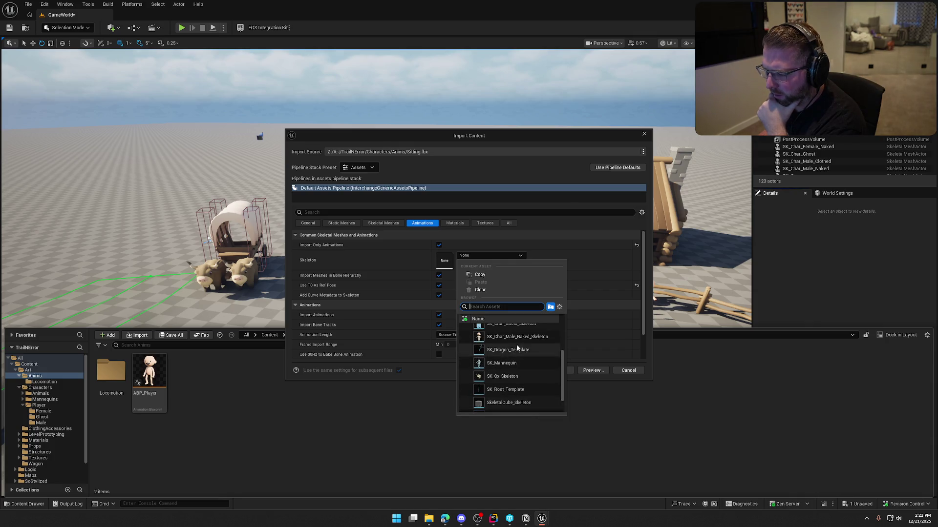
pyautogui.click(529, 339)
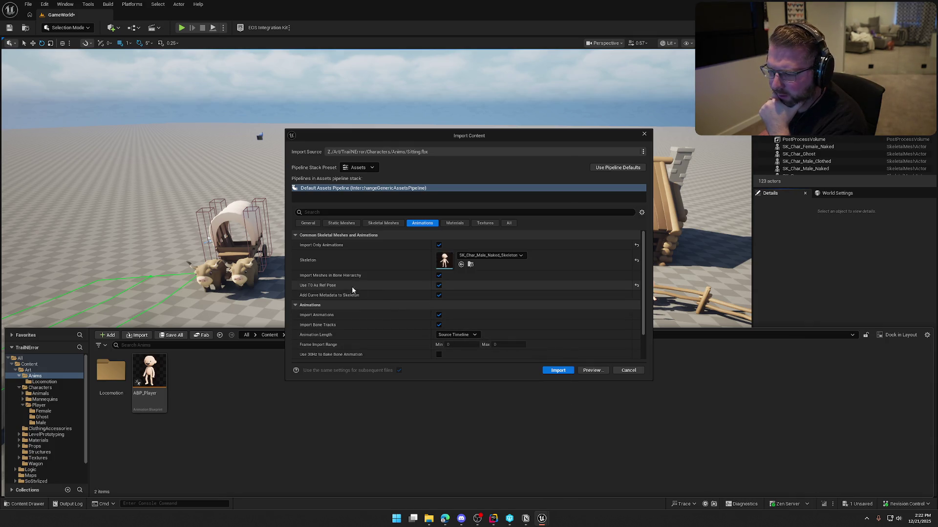
# Set animation length to Animated Time and import the Sitting animation
pyautogui.moveTo(316, 286)
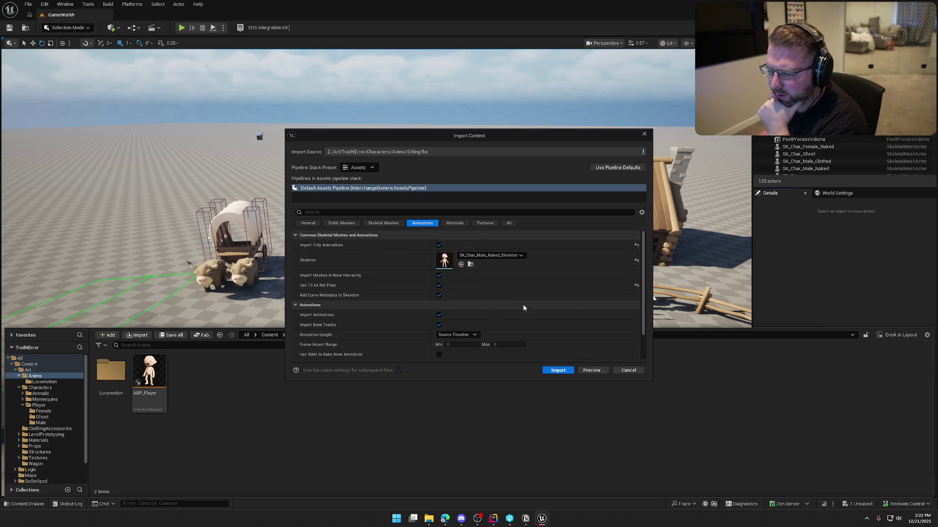
pyautogui.scroll(-2, 520, 290)
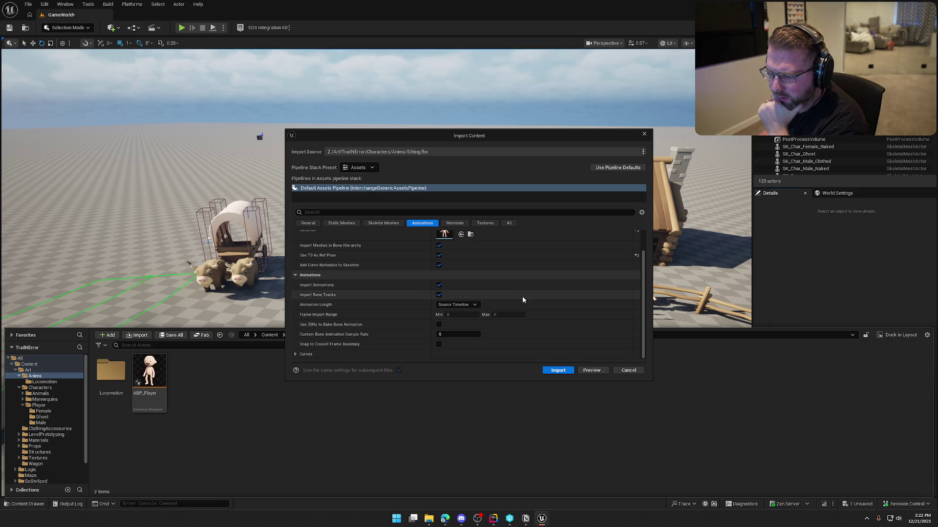
pyautogui.click(457, 305)
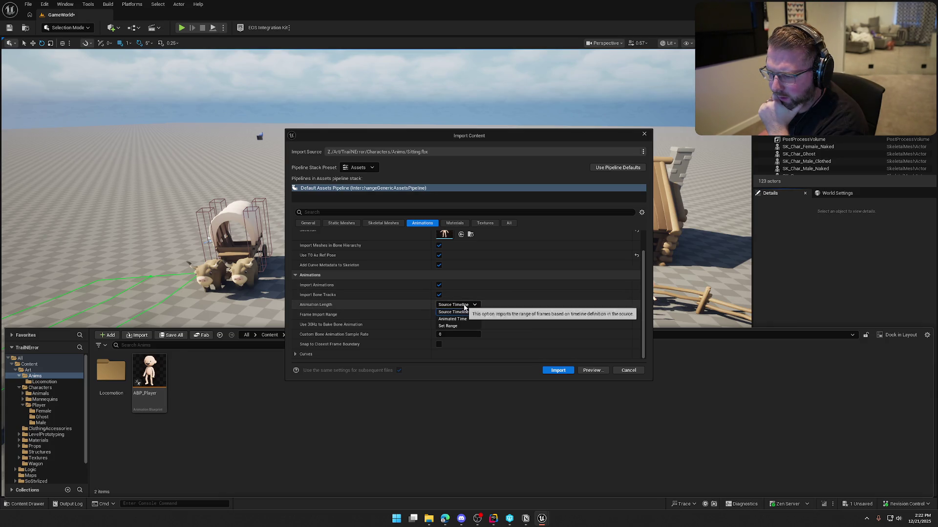
pyautogui.click(465, 319)
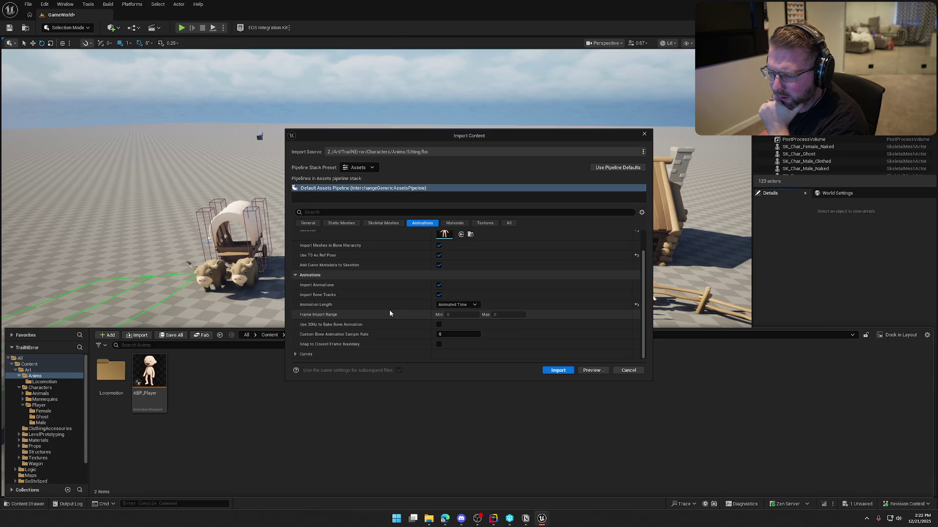
pyautogui.scroll(-2, 403, 349)
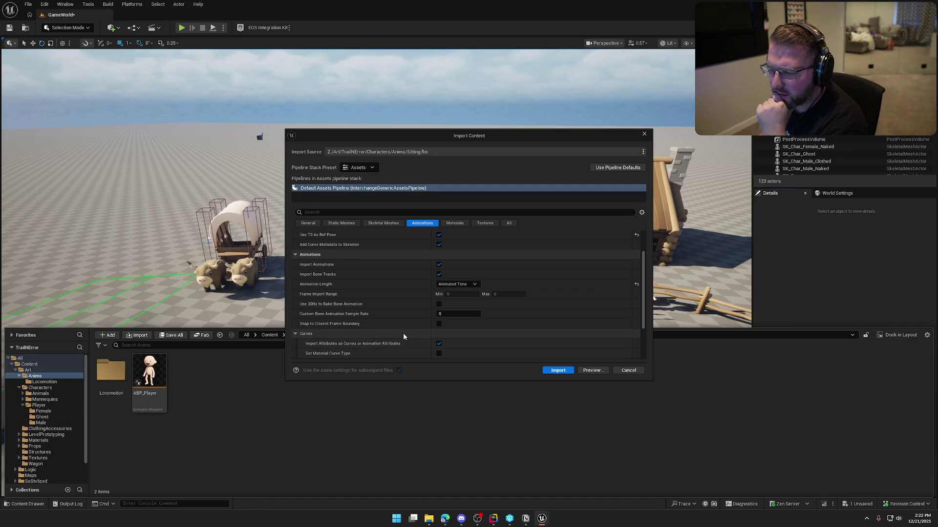
pyautogui.scroll(1, 403, 337)
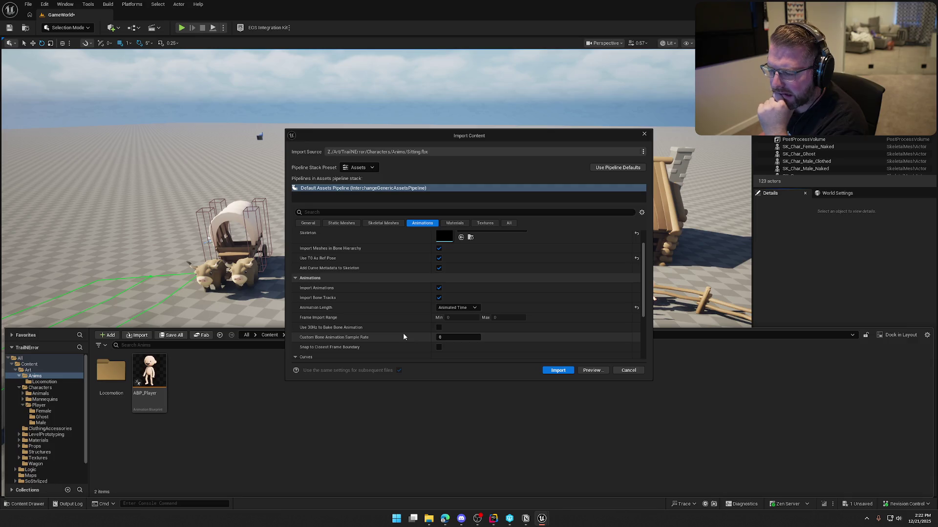
pyautogui.scroll(1, 404, 336)
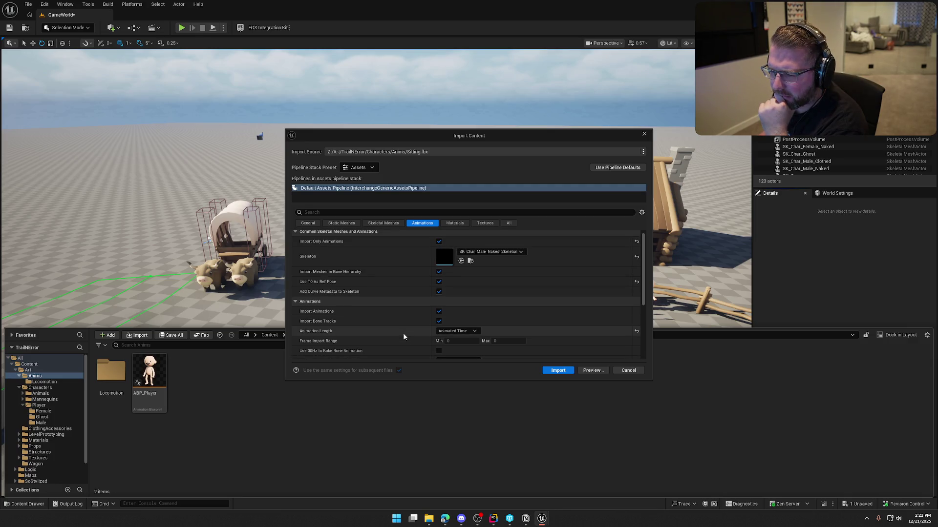
pyautogui.scroll(1, 403, 337)
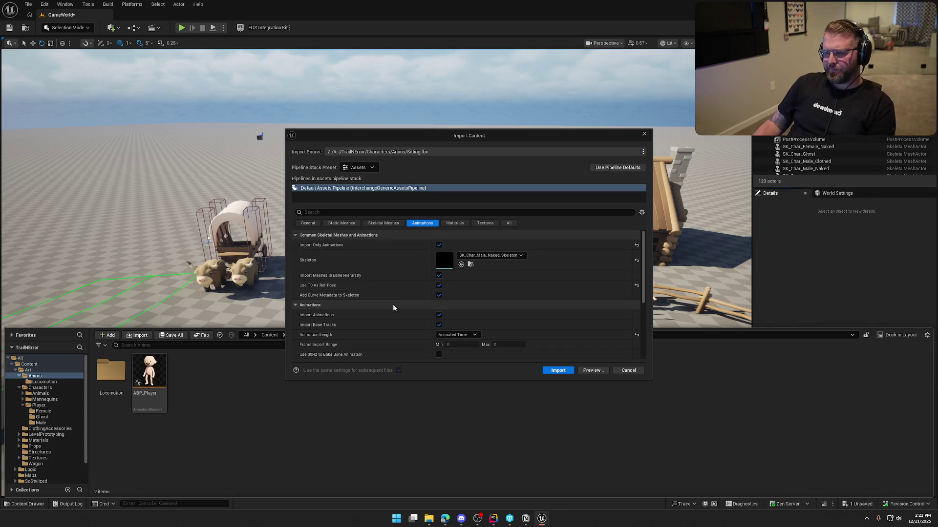
pyautogui.click(550, 368)
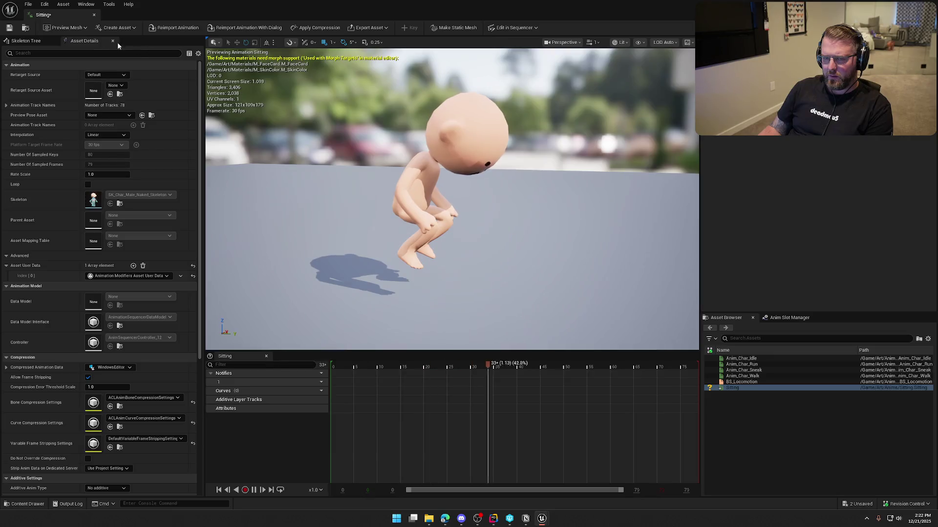
# Preview Sitting on SK_Char_Male_Clothed and a naked mesh, viewing the character from the front
pyautogui.click(65, 27)
pyautogui.click(107, 94)
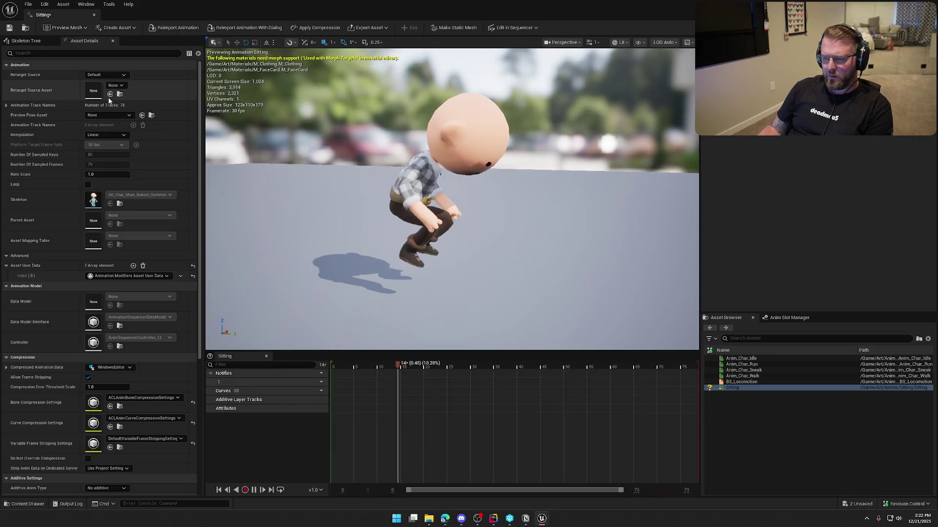
pyautogui.click(59, 30)
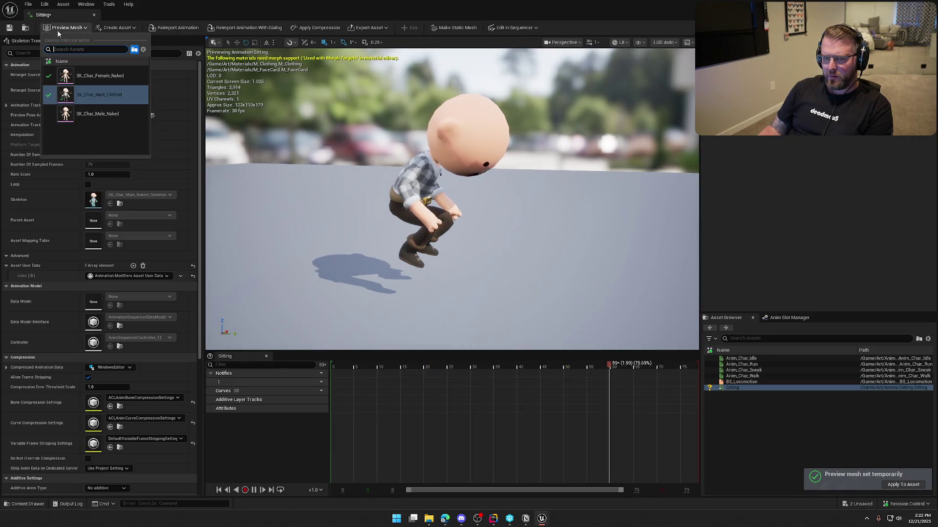
pyautogui.click(92, 75)
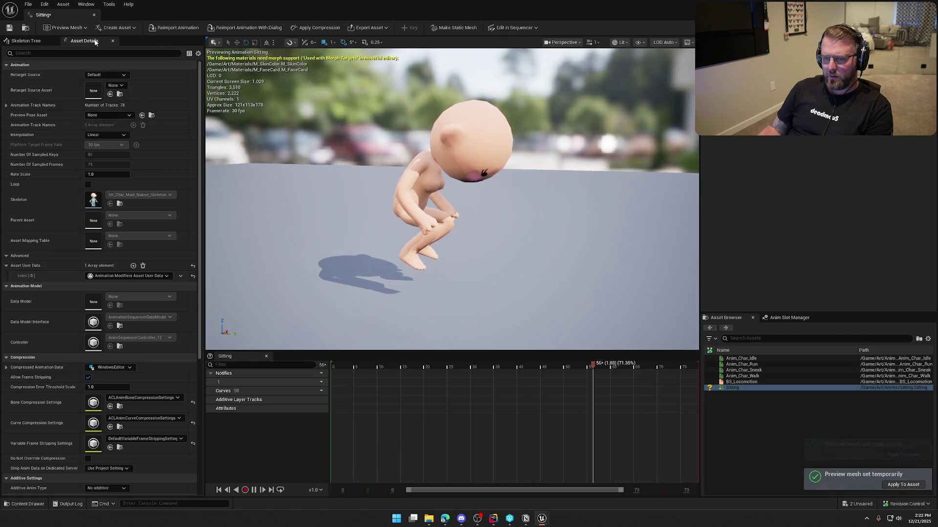
pyautogui.click(65, 27)
pyautogui.click(93, 100)
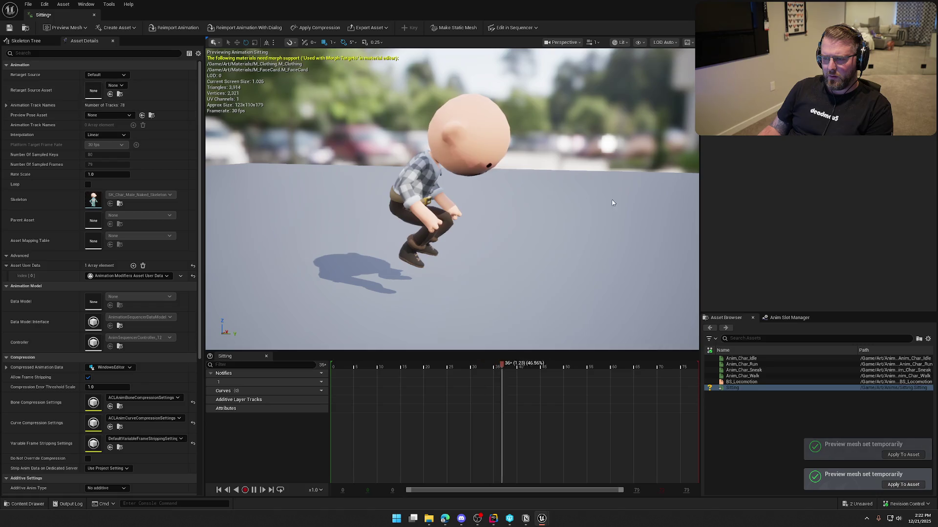
pyautogui.moveTo(580, 194)
pyautogui.mouseDown()
pyautogui.moveTo(493, 196)
pyautogui.moveTo(603, 244)
pyautogui.mouseUp()
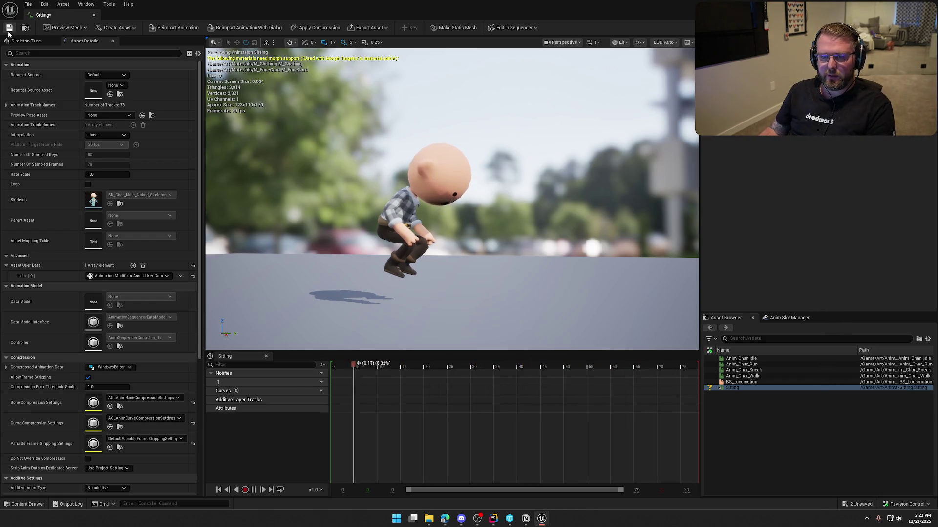
pyautogui.click(95, 16)
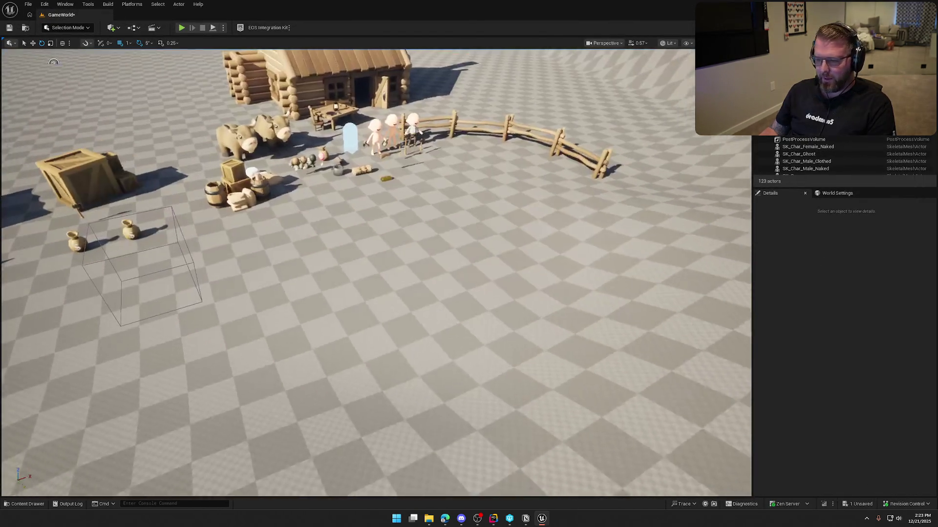
# Place the Sitting animation as a character in the level, tilted back -25°
pyautogui.click(25, 504)
pyautogui.moveTo(188, 387); pyautogui.dragTo(360, 243)
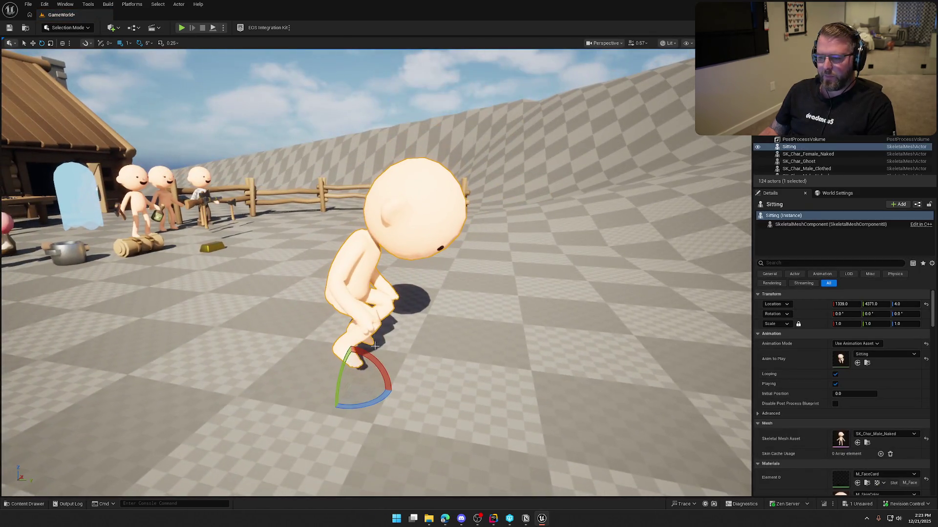
pyautogui.moveTo(349, 372); pyautogui.dragTo(350, 345)
pyautogui.press('Escape')
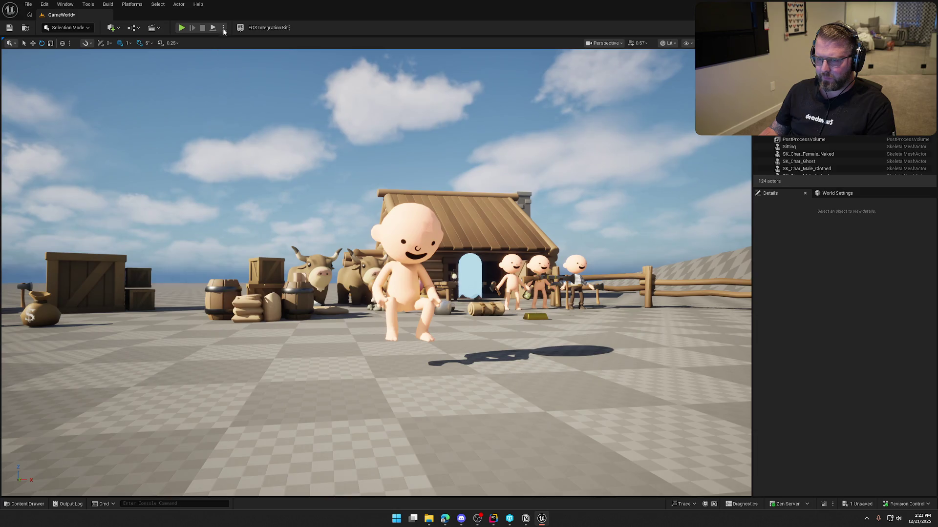
# Run a play-in-editor test, stop it, and reselect the Sitting character
pyautogui.click(223, 28)
pyautogui.click(256, 102)
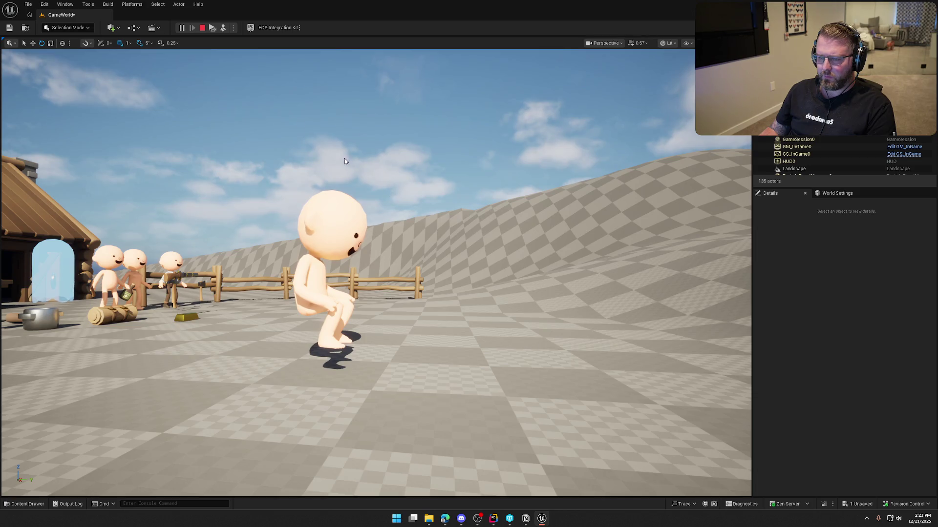
pyautogui.click(203, 28)
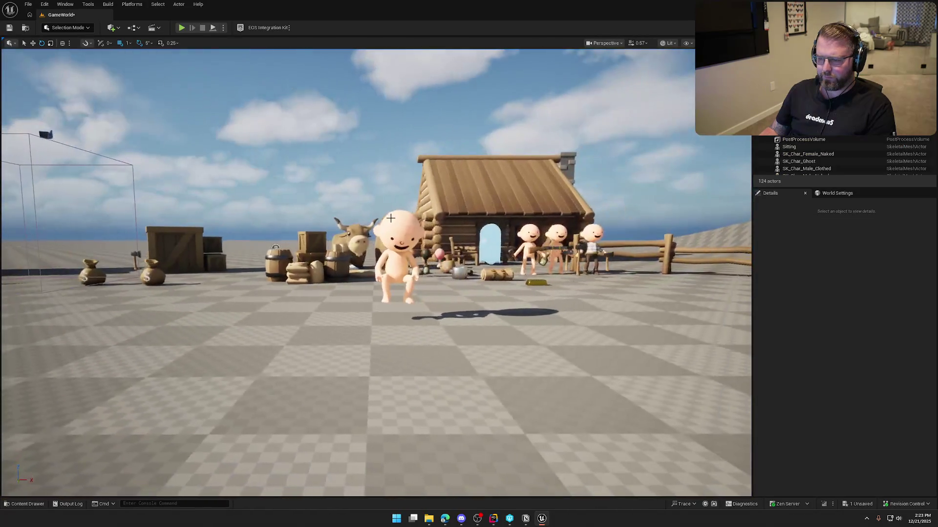
pyautogui.click(401, 234)
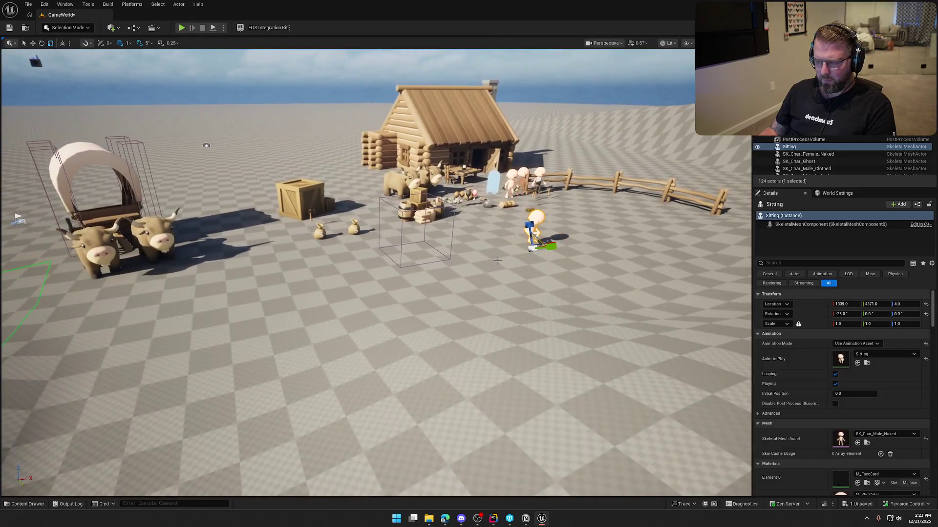
# Move the Sitting character onto the ox wagon's front bench, yawed -15° and raised to Z 95
pyautogui.press('w')
pyautogui.moveTo(545, 251); pyautogui.dragTo(139, 251)
pyautogui.moveTo(324, 337)
pyautogui.mouseDown()
pyautogui.moveTo(317, 306)
pyautogui.moveTo(366, 292)
pyautogui.mouseUp()
pyautogui.moveTo(404, 338)
pyautogui.mouseDown()
pyautogui.moveTo(423, 333)
pyautogui.moveTo(413, 321)
pyautogui.mouseUp()
pyautogui.press('w')
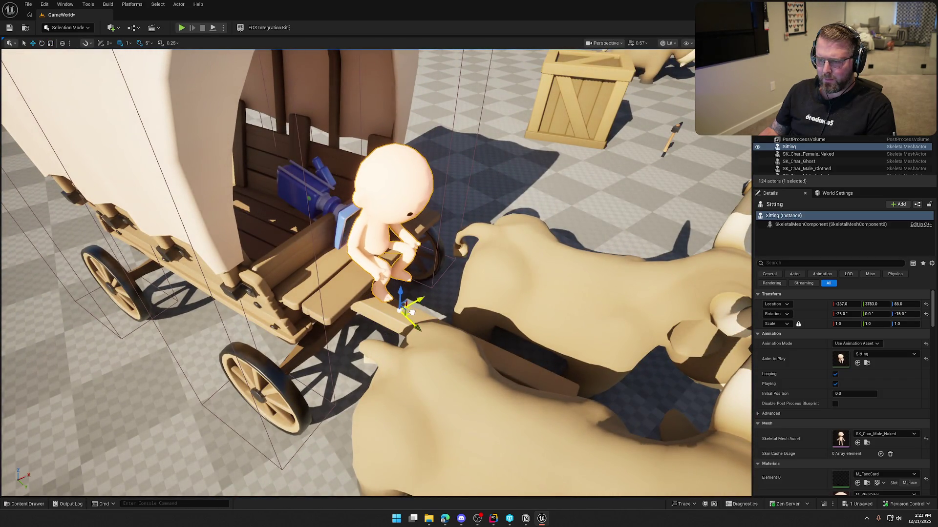
pyautogui.scroll(1, 413, 320)
pyautogui.scroll(3, 427, 293)
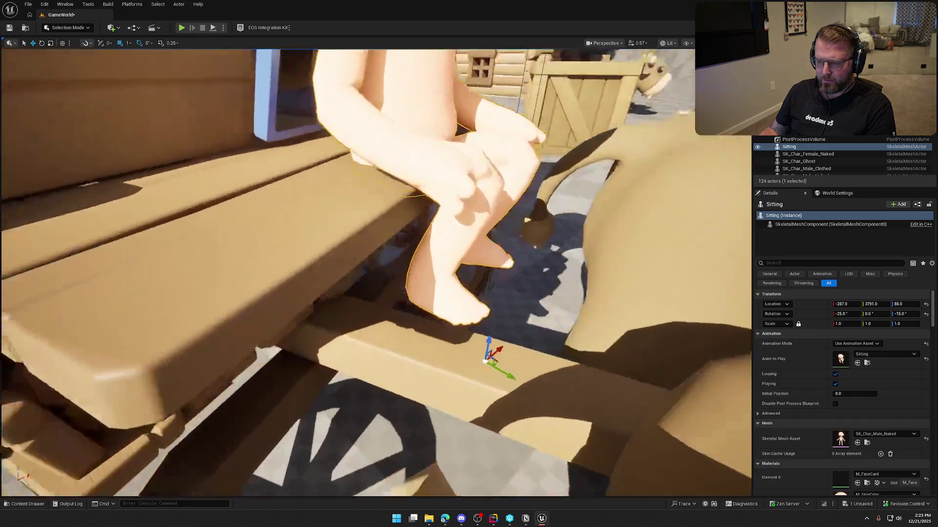
pyautogui.moveTo(439, 344); pyautogui.dragTo(283, 317)
pyautogui.press('Escape')
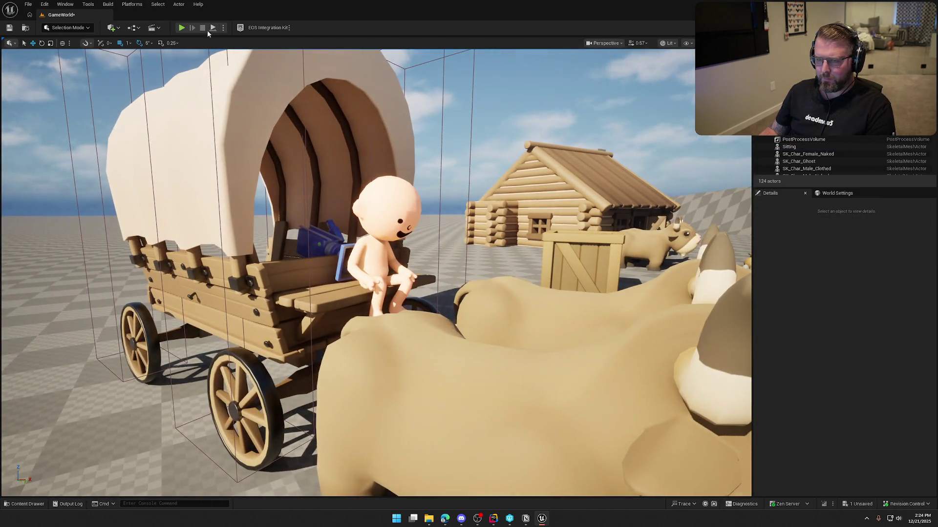
pyautogui.click(223, 28)
pyautogui.click(259, 103)
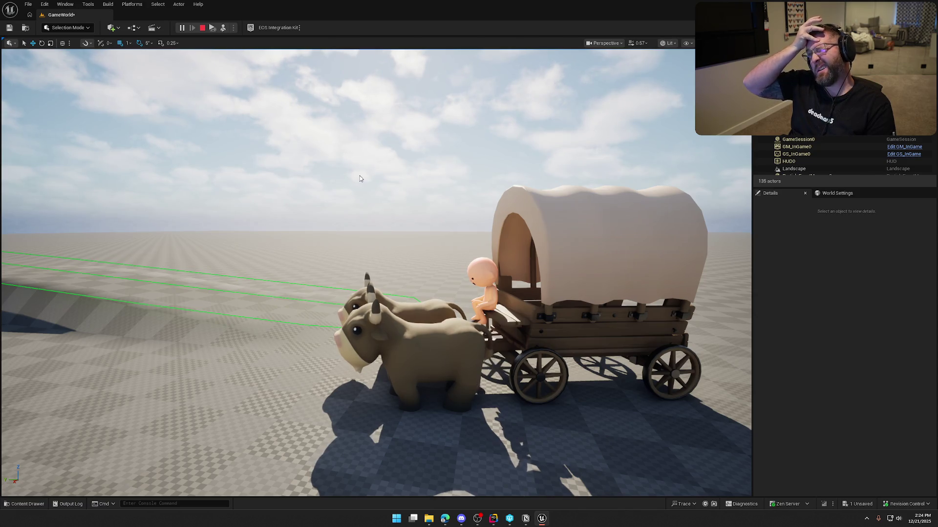
pyautogui.press('Escape')
pyautogui.click(478, 266)
pyautogui.press('Delete')
# Start deleting the Sitting asset in Anims but cancel, keeping it, and close the drawer
pyautogui.hotkey('ctrl', 'space')
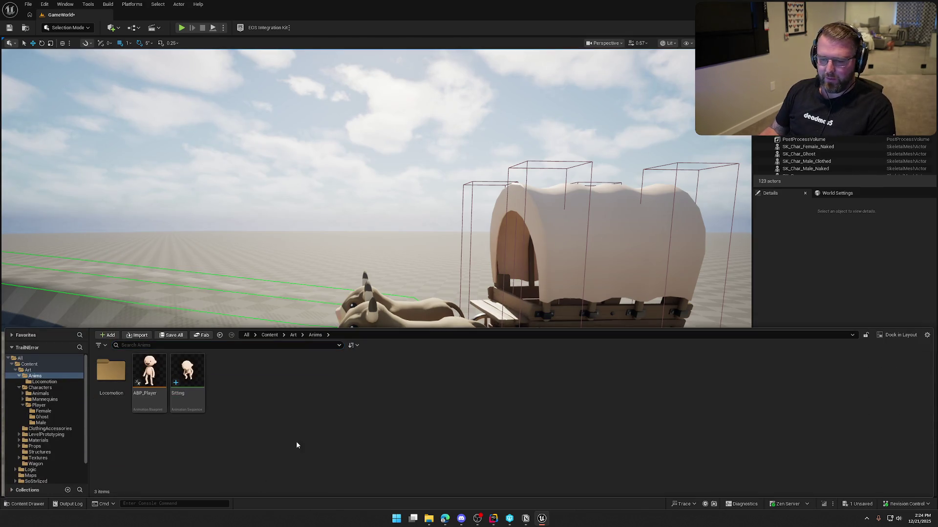
pyautogui.click(187, 376)
pyautogui.press('Delete')
pyautogui.click(493, 377)
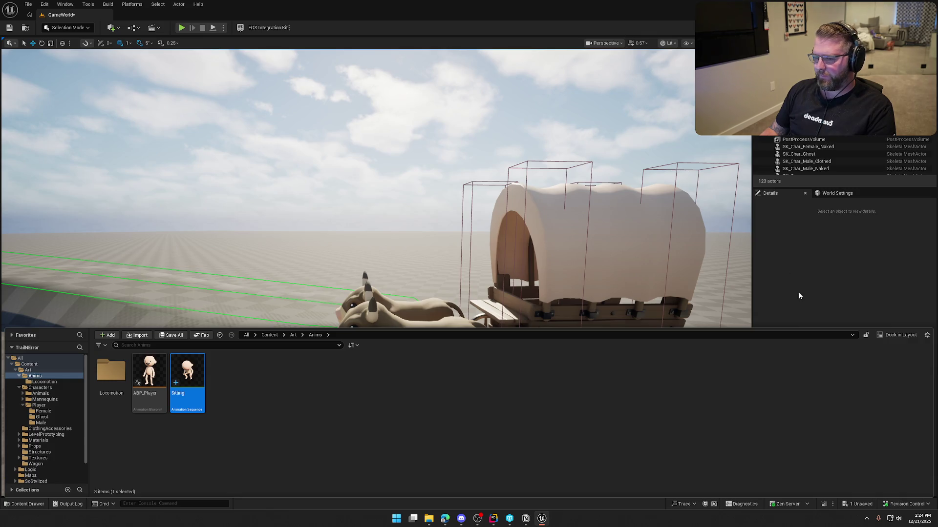
pyautogui.click(799, 296)
pyautogui.moveTo(456, 245); pyautogui.dragTo(455, 244)
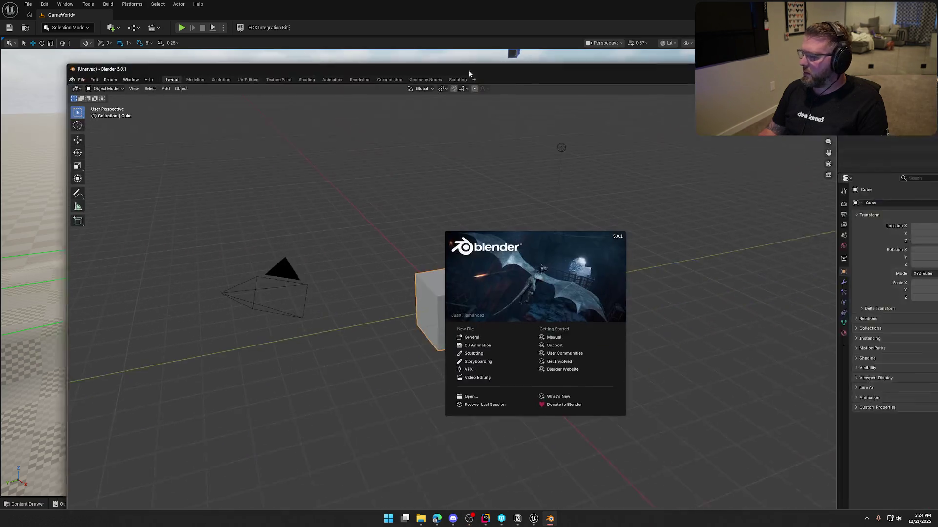
# Launch Blender from the taskbar to a fresh default cube scene
pyautogui.click(434, 115)
pyautogui.scroll(-3, 399, 311)
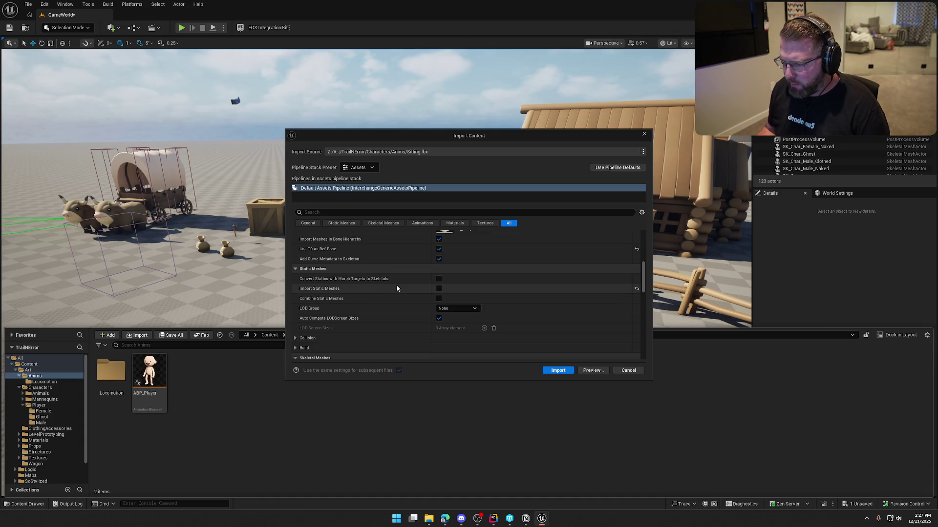
# Re-import Sitting.fbx with Import Skeletal Meshes checked, then open the Sitting animation
pyautogui.scroll(-5, 397, 288)
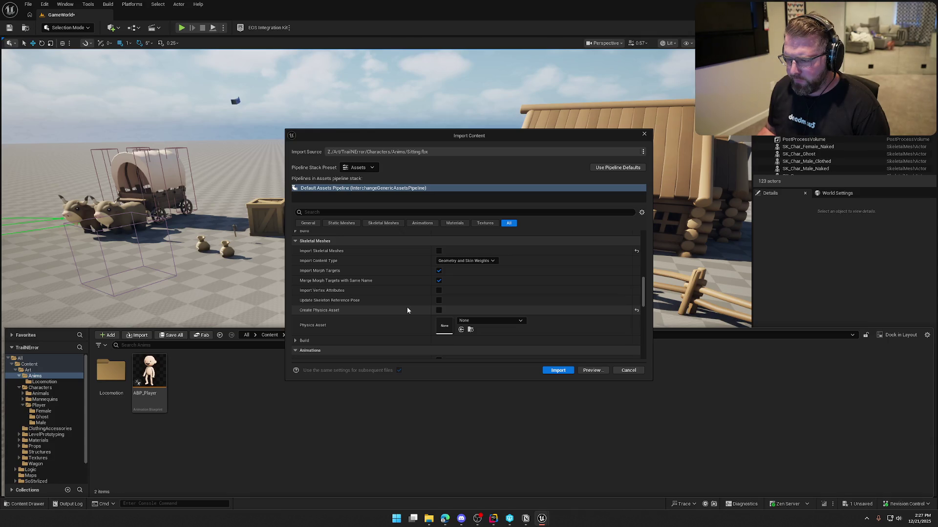
pyautogui.click(439, 251)
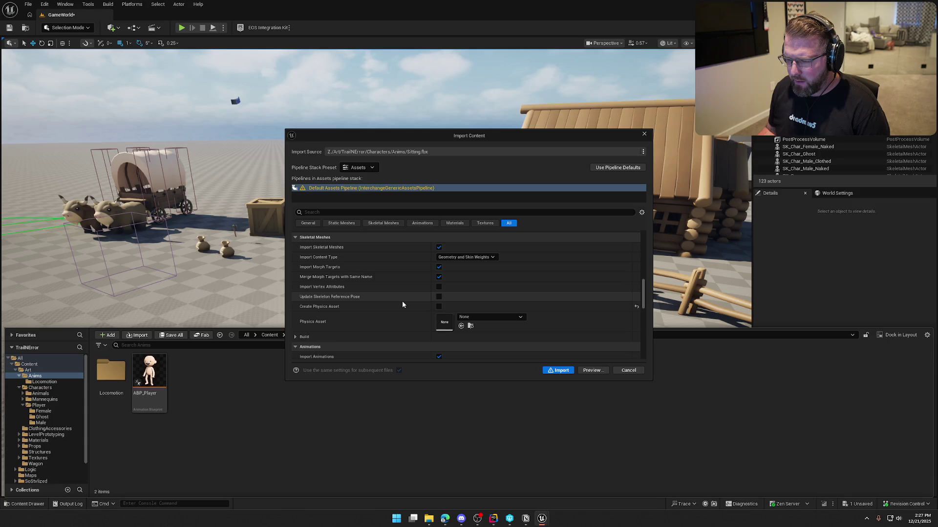
pyautogui.scroll(-2, 402, 301)
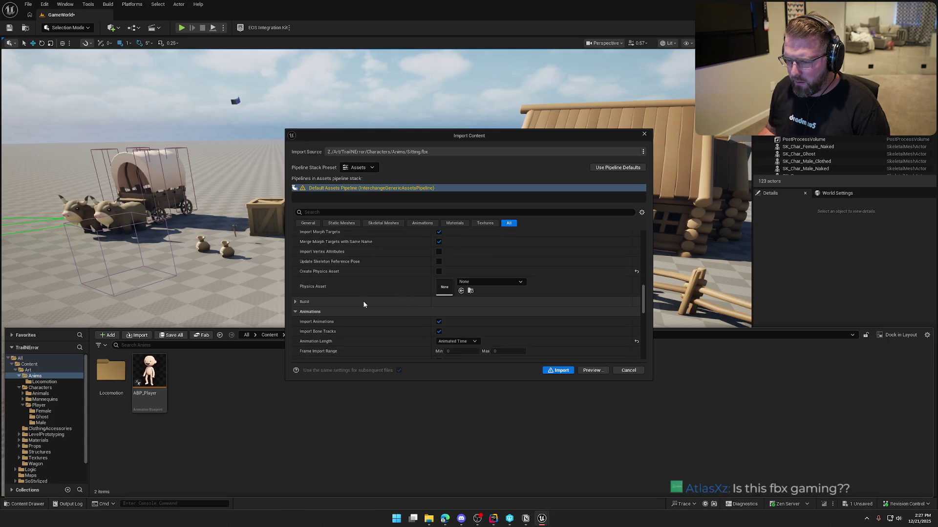
pyautogui.click(560, 371)
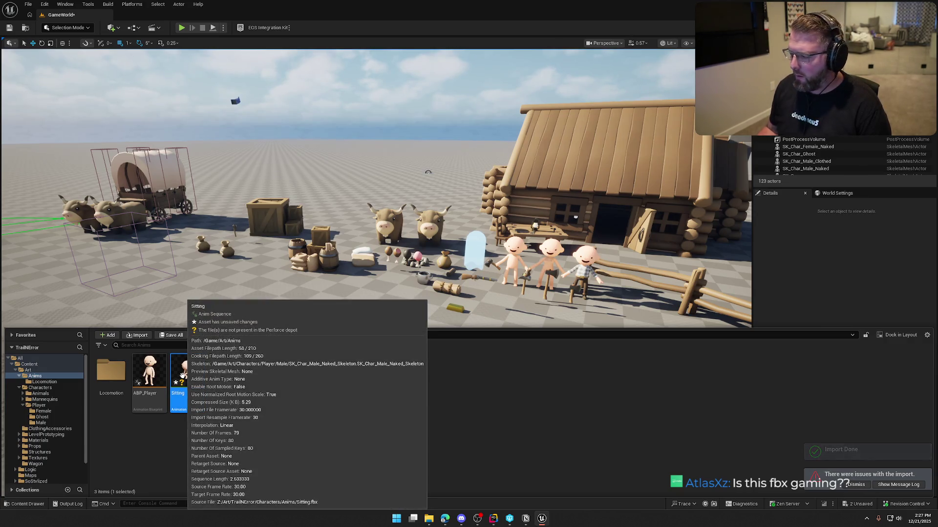
pyautogui.click(856, 484)
pyautogui.hotkey('ctrl', 'space')
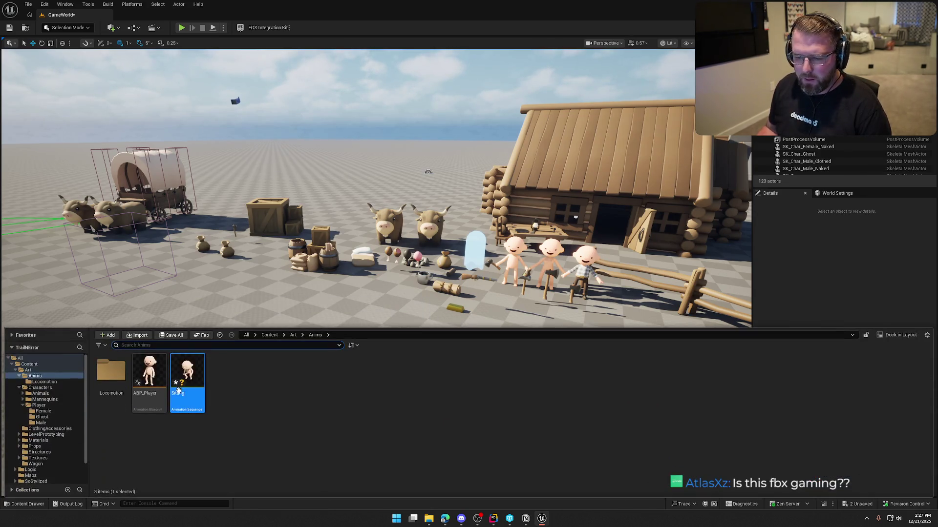
pyautogui.doubleClick(181, 375)
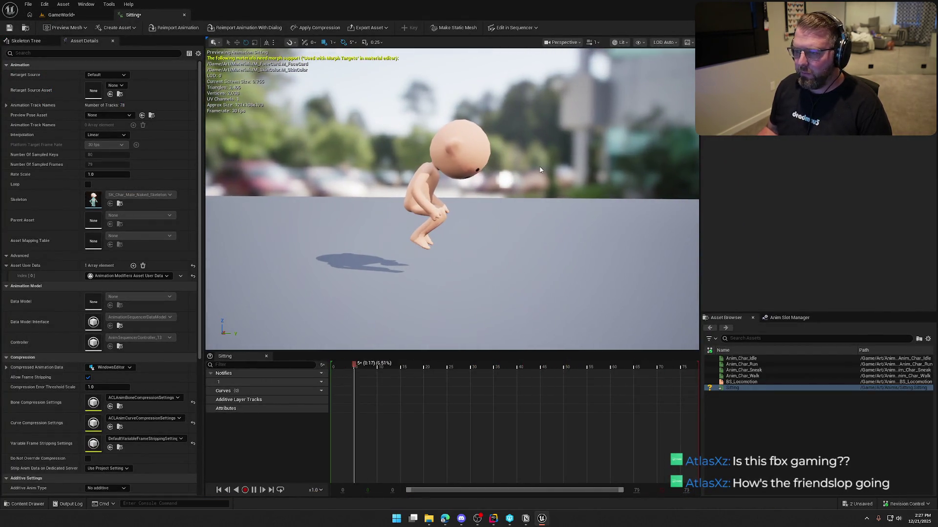
# Show the full skeleton on the character in the preview's display options
pyautogui.click(638, 42)
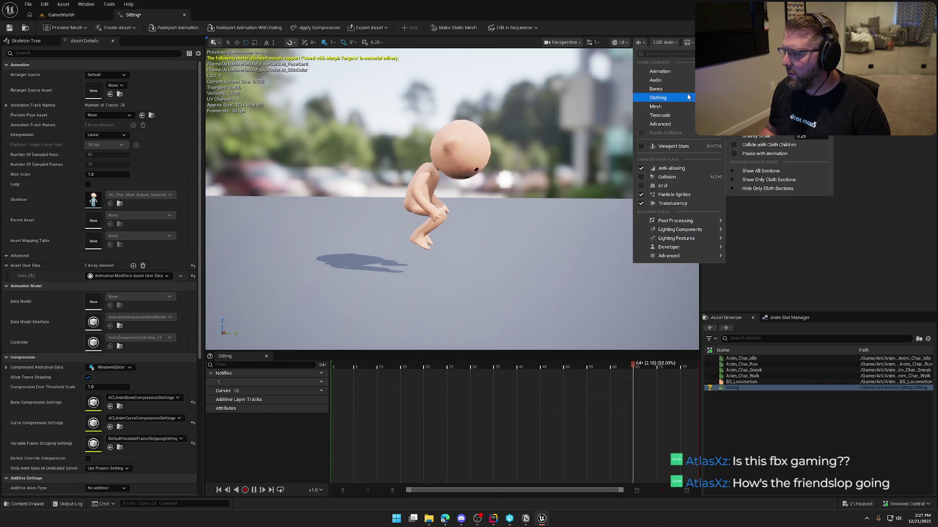
pyautogui.moveTo(665, 89)
pyautogui.click(754, 161)
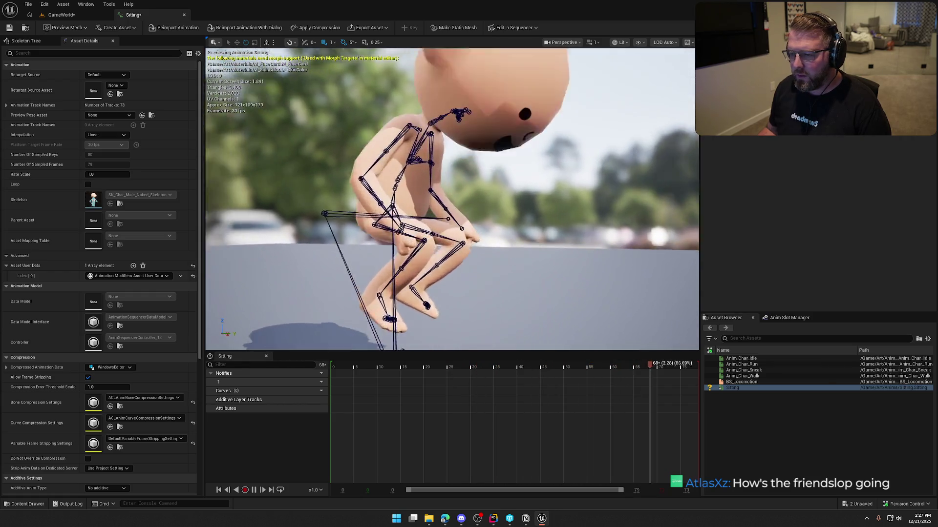
# Pause the Sitting animation at frame 0 and select the pelvis in the Skeleton Tree
pyautogui.click(517, 379)
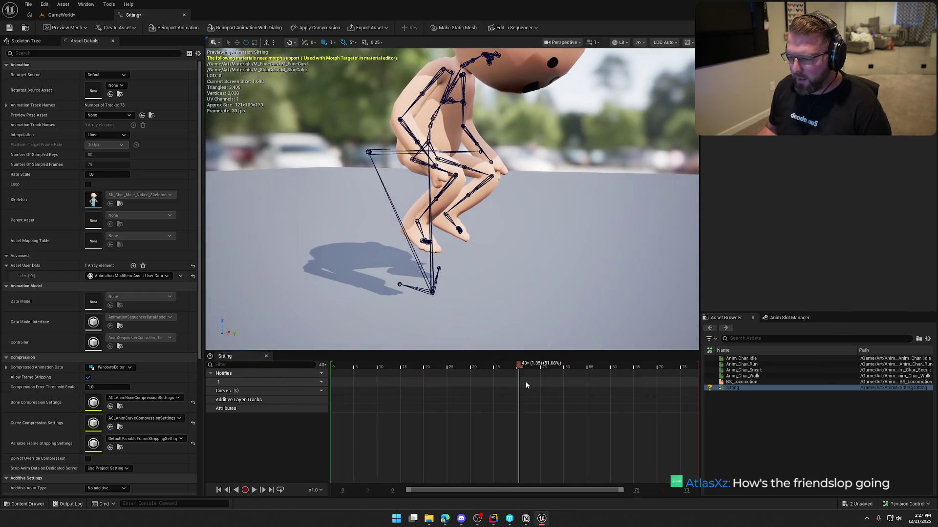
pyautogui.moveTo(518, 374); pyautogui.dragTo(330, 372)
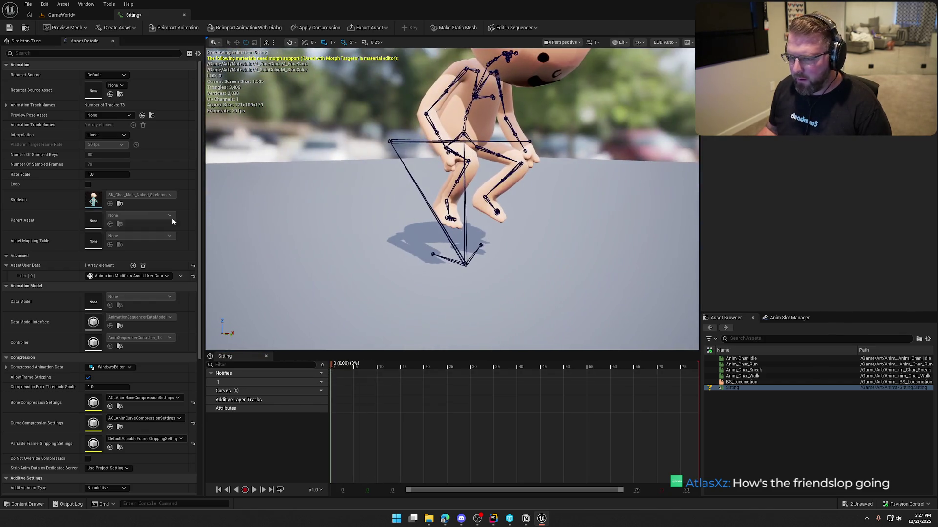
pyautogui.click(27, 41)
pyautogui.click(29, 132)
# Rotate the pelvis 15° upright, neck_01 30° forward and spine_03 10° back
pyautogui.click(20, 73)
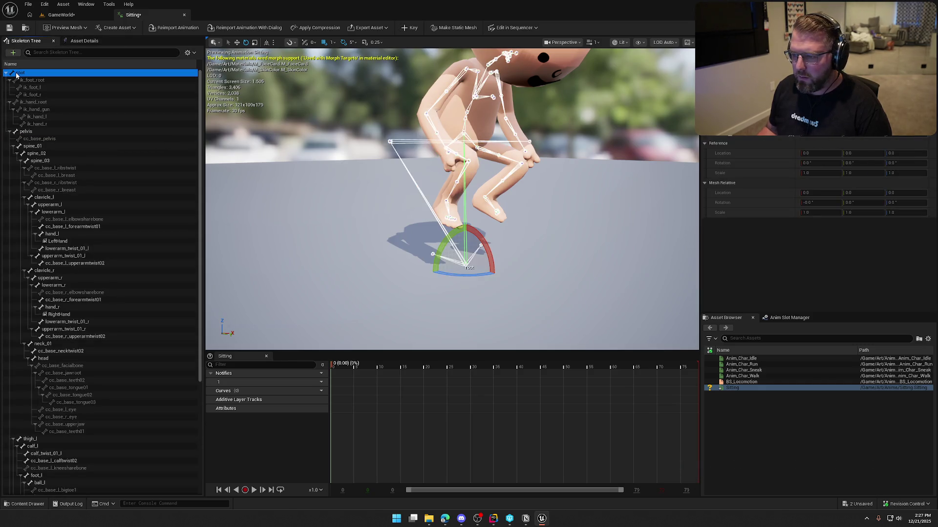
pyautogui.click(39, 131)
pyautogui.press('f')
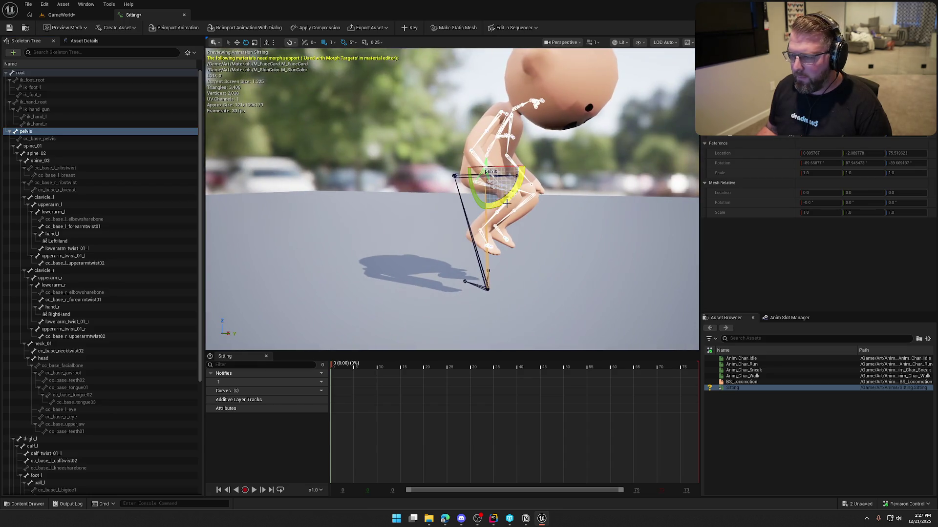
pyautogui.moveTo(509, 199)
pyautogui.mouseDown()
pyautogui.moveTo(513, 185)
pyautogui.moveTo(420, 193)
pyautogui.moveTo(431, 145)
pyautogui.mouseUp()
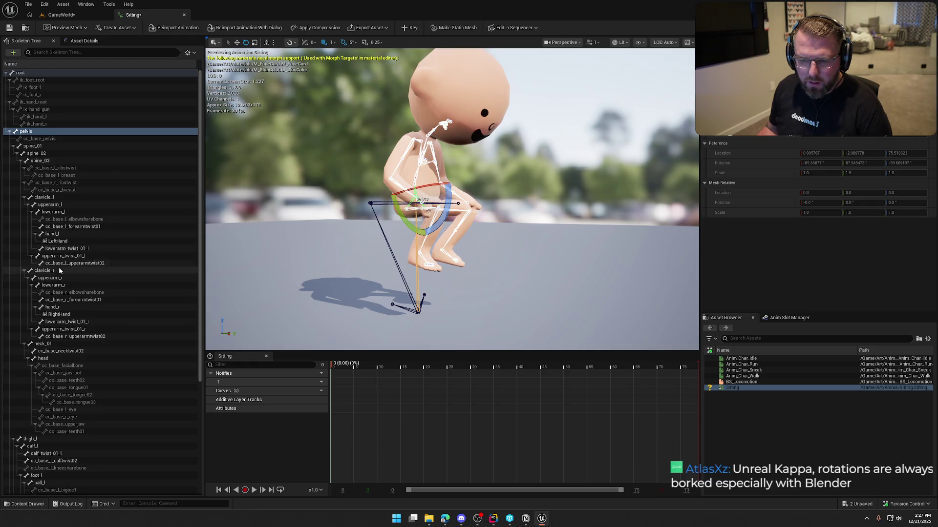
pyautogui.click(56, 344)
pyautogui.moveTo(434, 155); pyautogui.dragTo(422, 170)
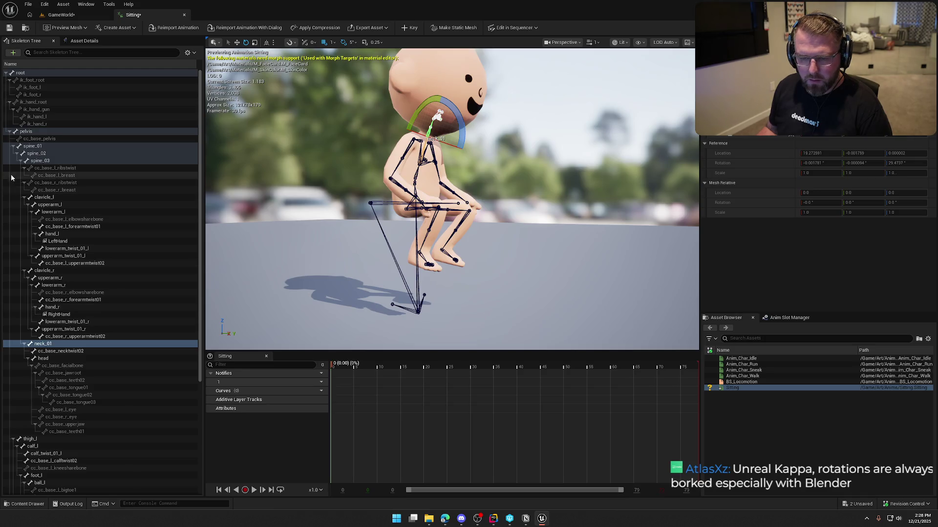
pyautogui.click(41, 161)
pyautogui.moveTo(444, 159)
pyautogui.mouseDown()
pyautogui.moveTo(431, 110)
pyautogui.moveTo(421, 146)
pyautogui.moveTo(369, 156)
pyautogui.moveTo(365, 144)
pyautogui.mouseUp()
# Key the bone rotations, save the Sitting animation, and preview its playback
pyautogui.click(411, 28)
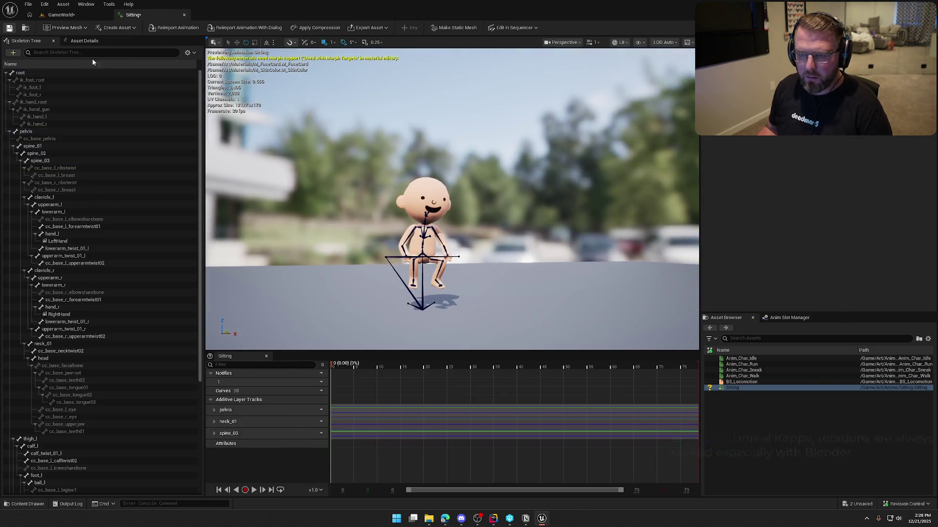
pyautogui.hotkey('ctrl', 's')
pyautogui.click(251, 490)
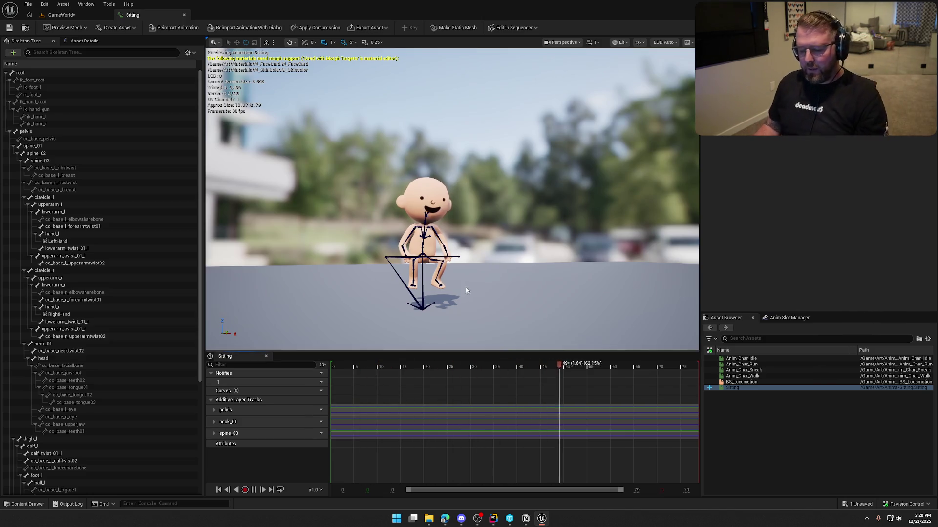
pyautogui.moveTo(440, 195); pyautogui.dragTo(581, 196)
pyautogui.scroll(3, 451, 195)
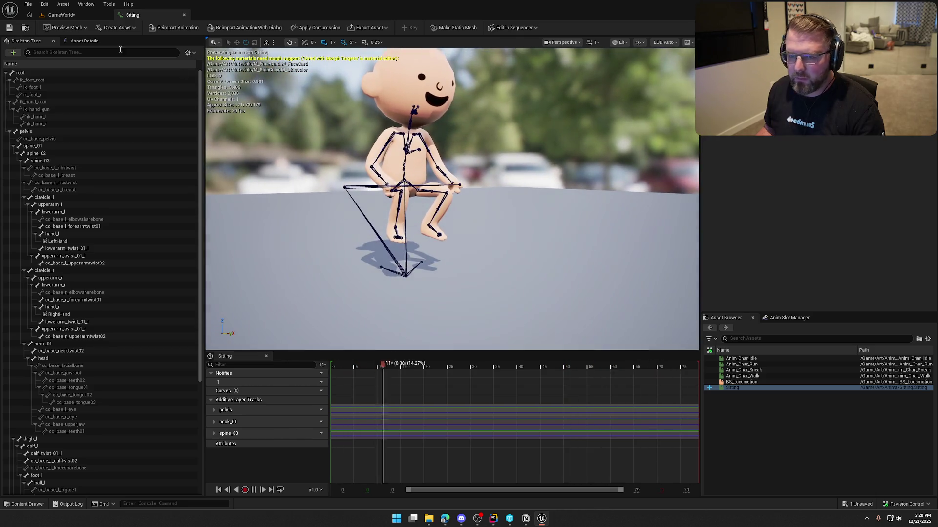
# Drag the Sitting asset from the Content Drawer onto the wagon seat in GameWorld
pyautogui.click(184, 15)
pyautogui.press('w')
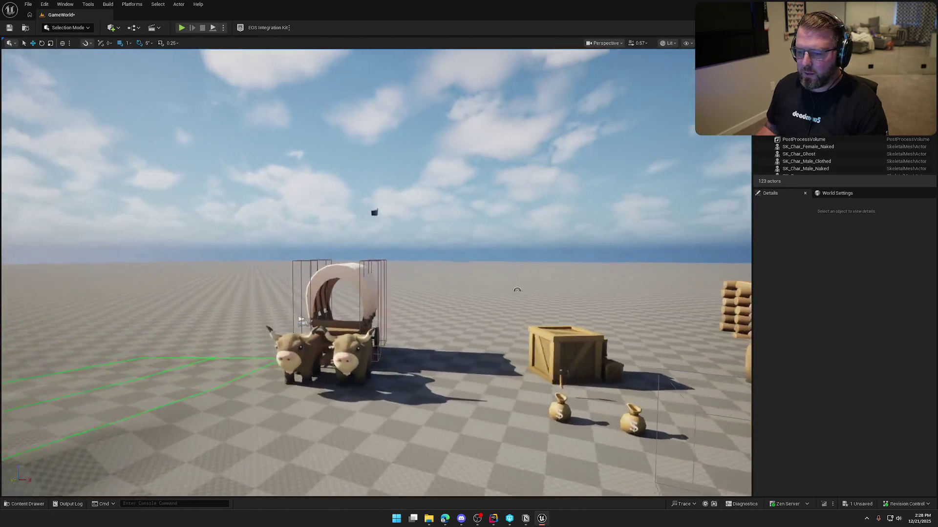
pyautogui.press('s')
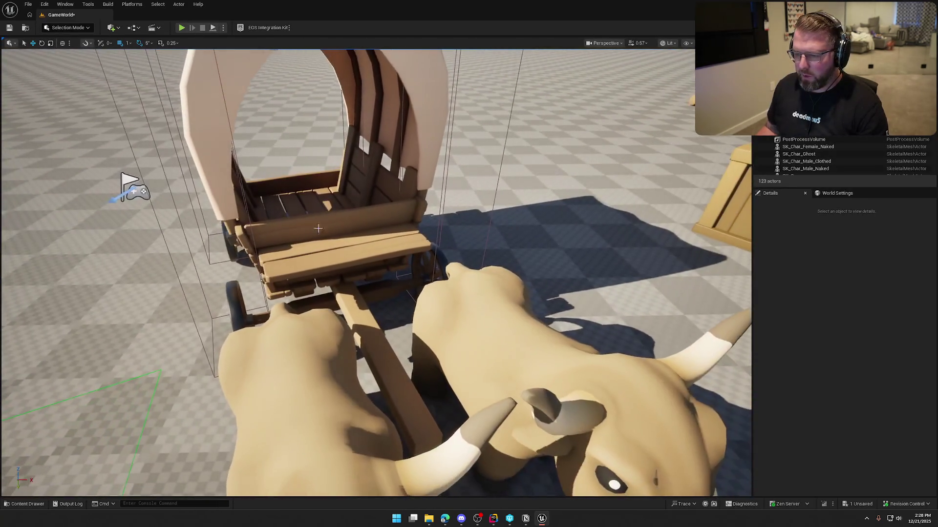
pyautogui.hotkey('ctrl', 'space')
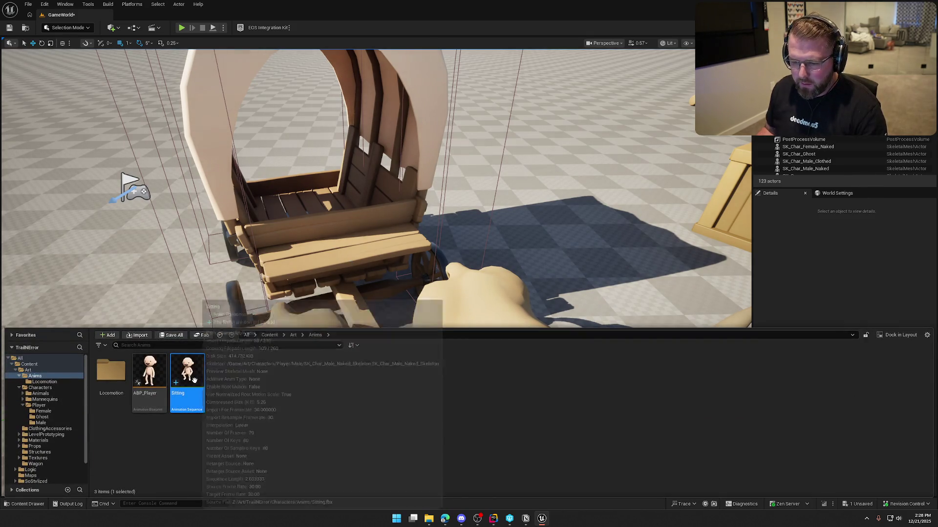
pyautogui.click(345, 285)
pyautogui.moveTo(344, 286); pyautogui.dragTo(350, 324)
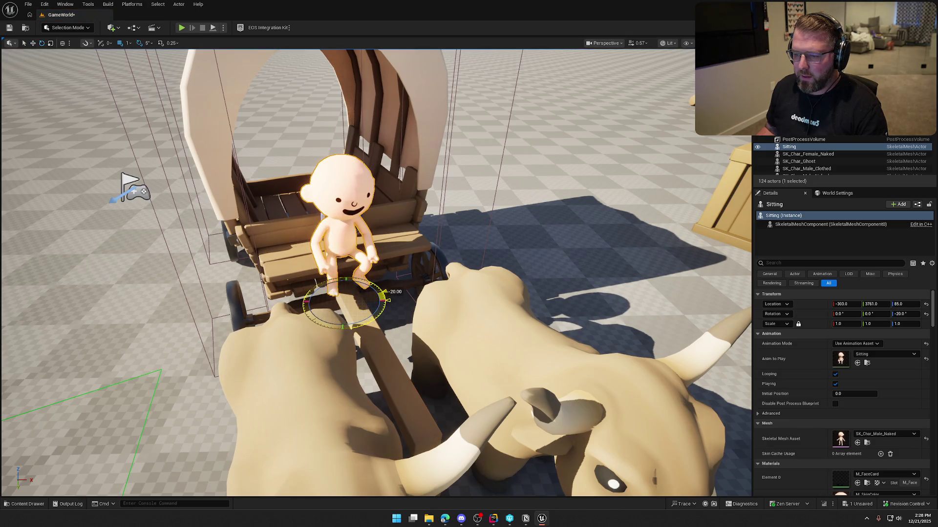
pyautogui.press('Escape')
pyautogui.scroll(-8, 453, 282)
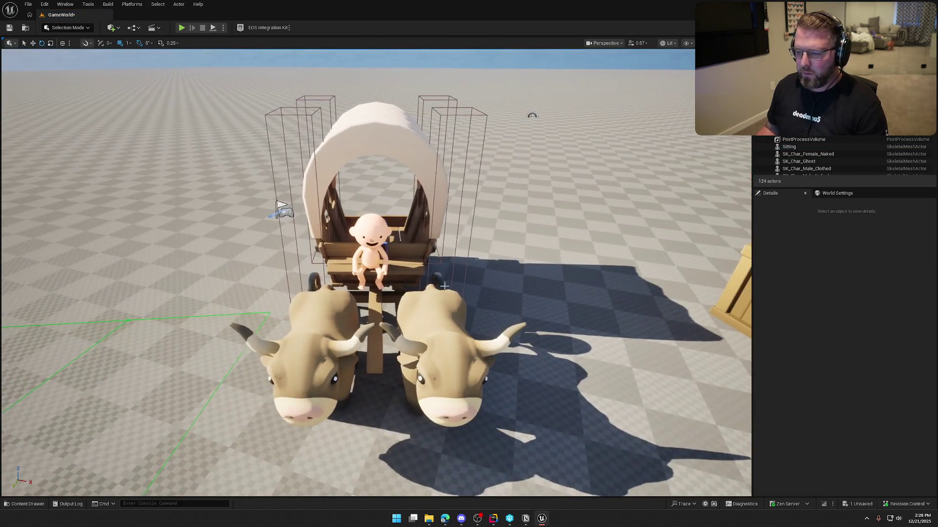
# Nudge the seated baby sideways on the bench with the move gizmo in local space
pyautogui.click(392, 276)
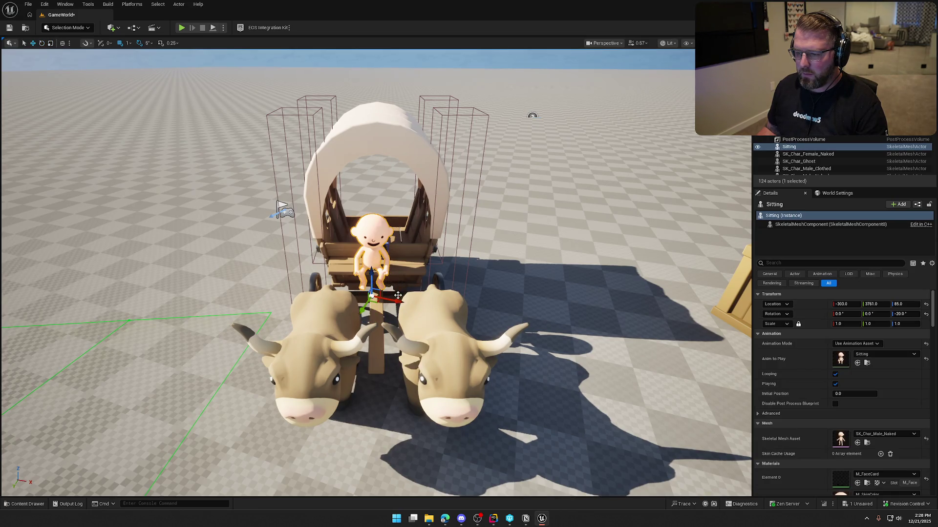
pyautogui.hotkey('ctrl', '`')
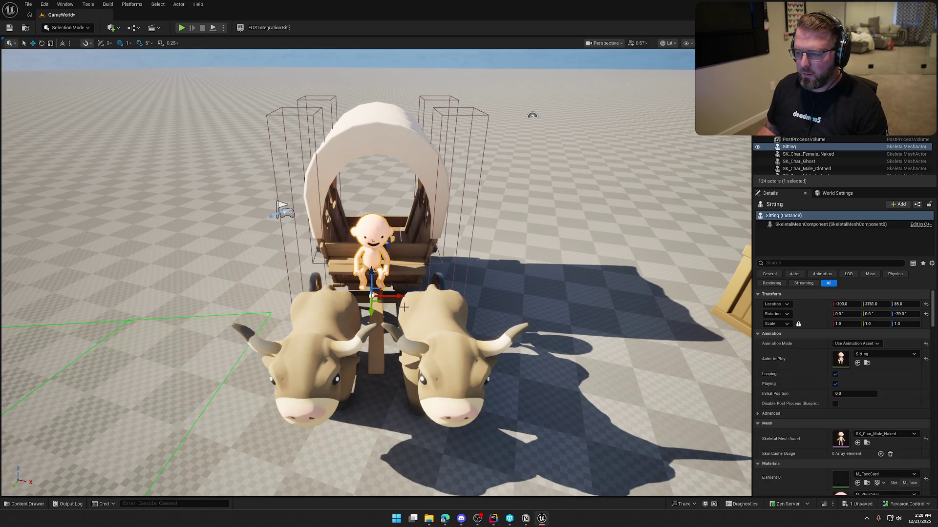
pyautogui.moveTo(398, 297)
pyautogui.mouseDown()
pyautogui.moveTo(483, 267)
pyautogui.moveTo(463, 224)
pyautogui.moveTo(474, 283)
pyautogui.moveTo(469, 259)
pyautogui.mouseUp()
pyautogui.press('Escape')
pyautogui.click(224, 27)
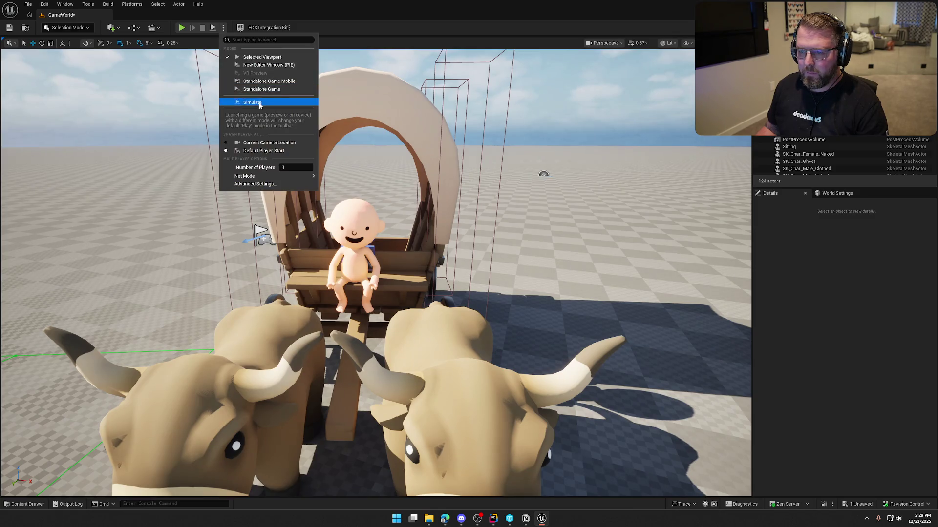
# Run a quick Simulate of the level around the wagon, then stop it
pyautogui.click(252, 102)
pyautogui.moveTo(371, 234)
pyautogui.mouseDown()
pyautogui.moveTo(312, 229)
pyautogui.moveTo(323, 240)
pyautogui.moveTo(382, 230)
pyautogui.mouseUp()
pyautogui.press('Escape')
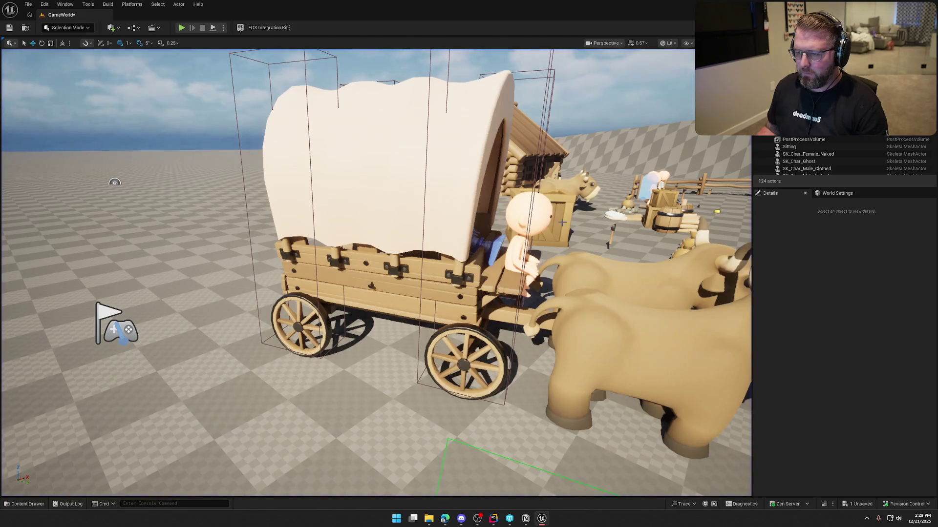
# Set the seated baby's Collision Presets to NoCollision
pyautogui.click(525, 239)
pyautogui.scroll(-15, 857, 429)
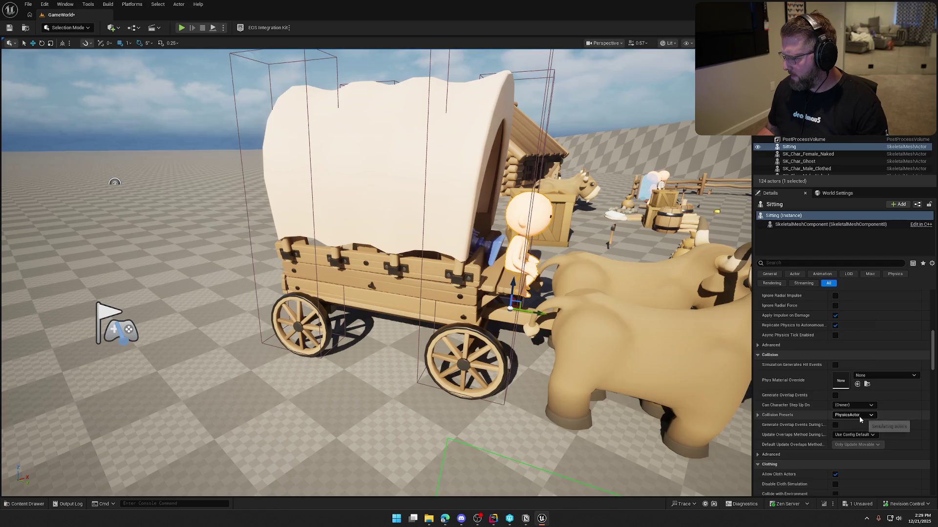
pyautogui.click(852, 415)
pyautogui.click(854, 283)
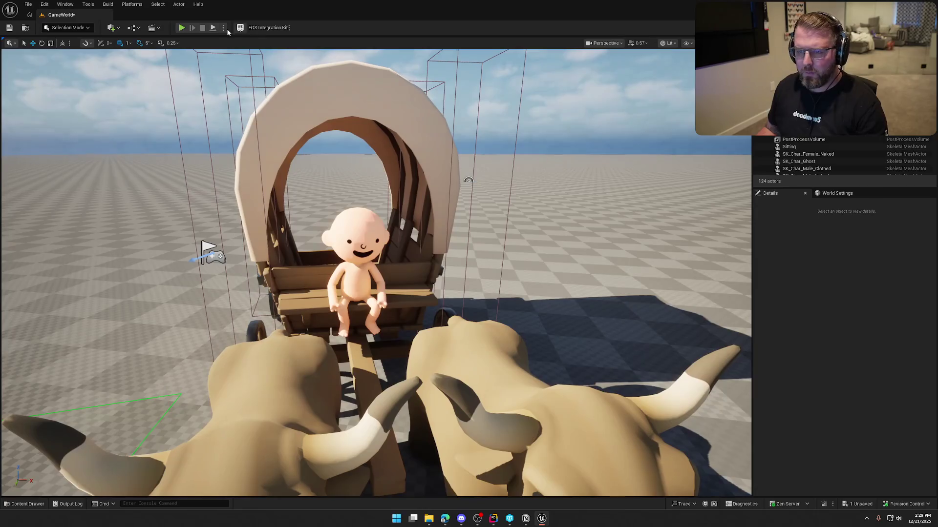
# Simulate the level again to confirm the baby stays seated on the wagon
pyautogui.click(223, 27)
pyautogui.click(252, 102)
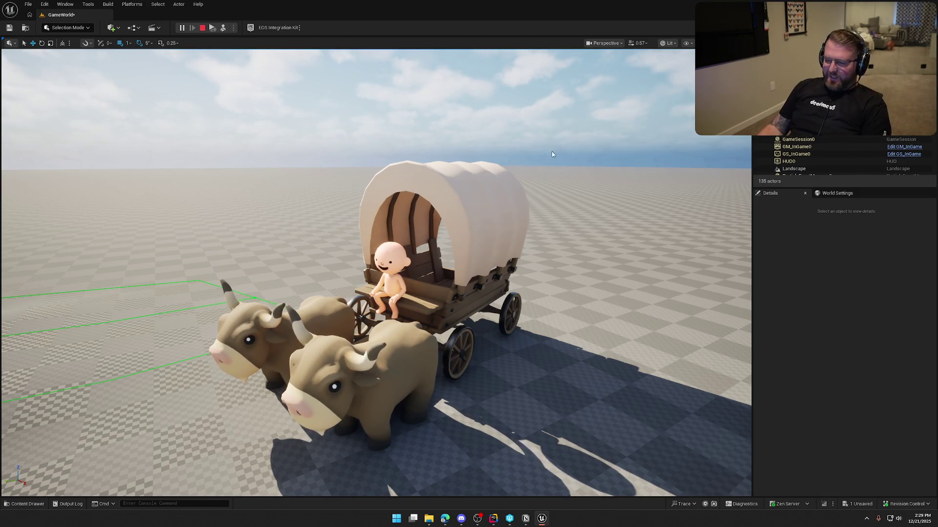
pyautogui.click(564, 143)
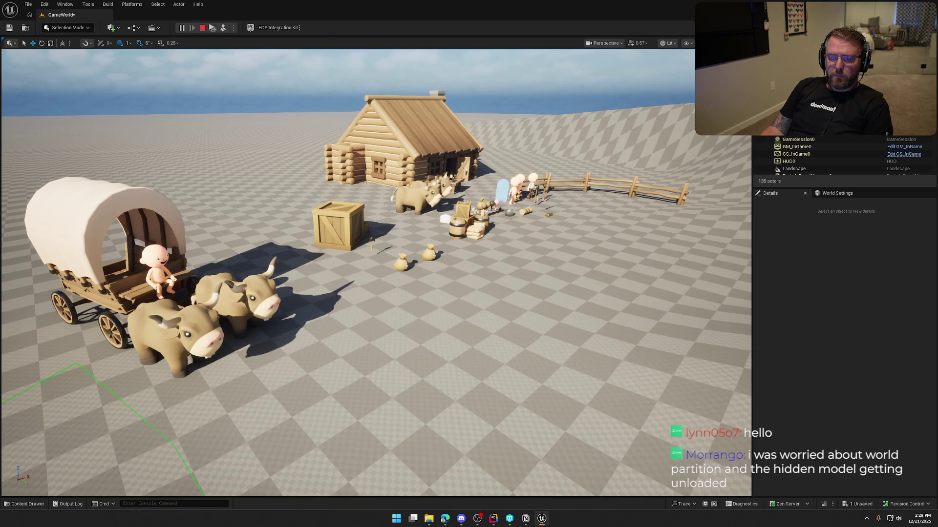
pyautogui.press('Escape')
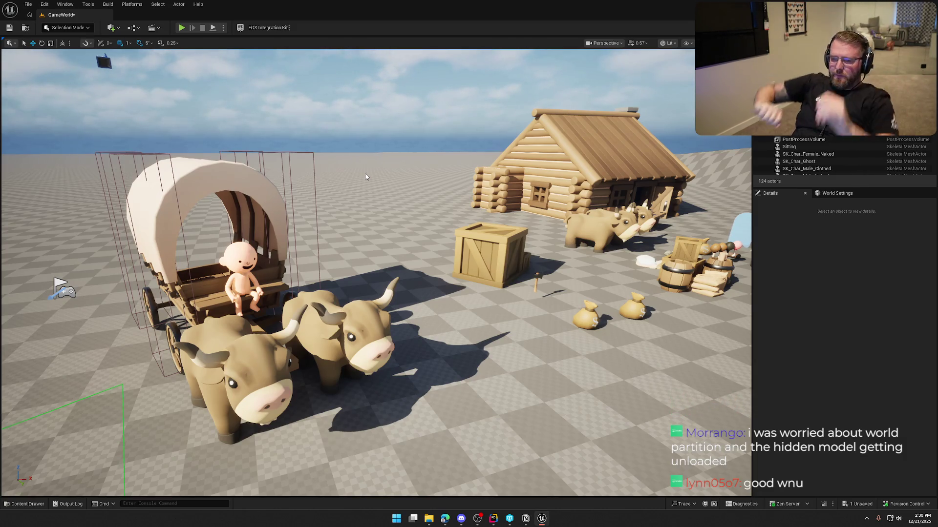
# Select the seated baby and frame it in the viewport
pyautogui.scroll(3, 339, 297)
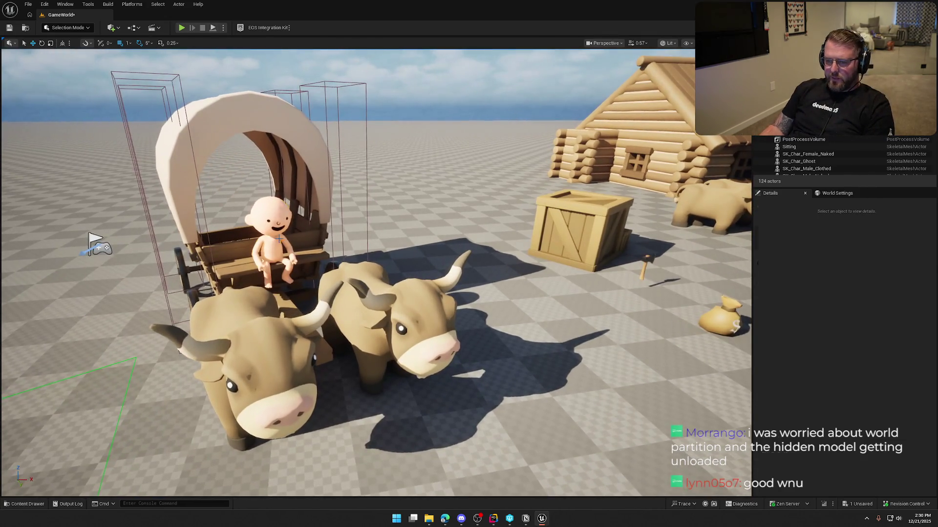
pyautogui.click(278, 238)
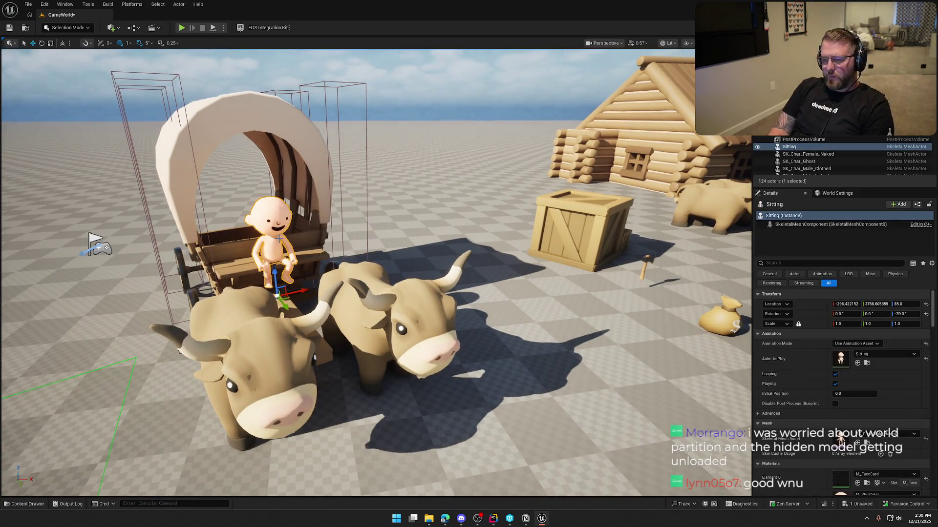
pyautogui.press('f')
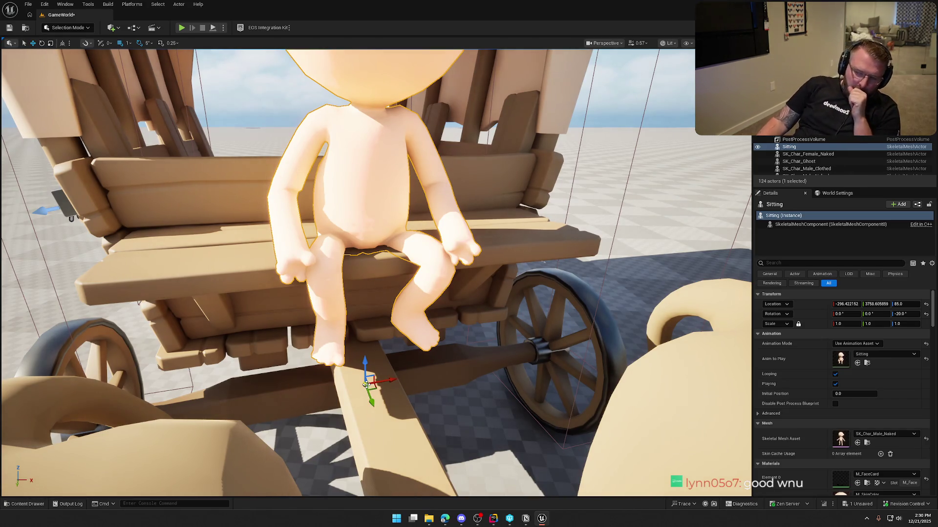
# Browse to the Default Pawn Class from World Settings and open bp_Player
pyautogui.scroll(-5, 365, 385)
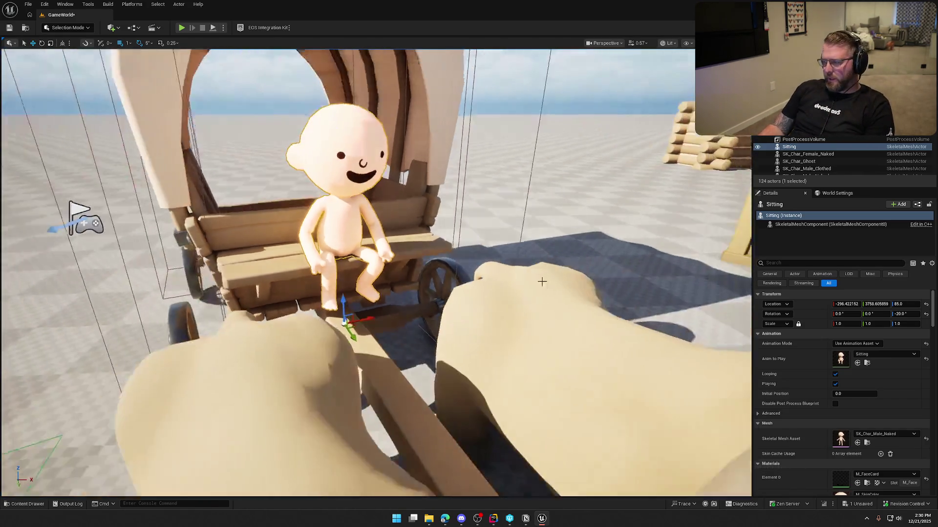
pyautogui.click(823, 193)
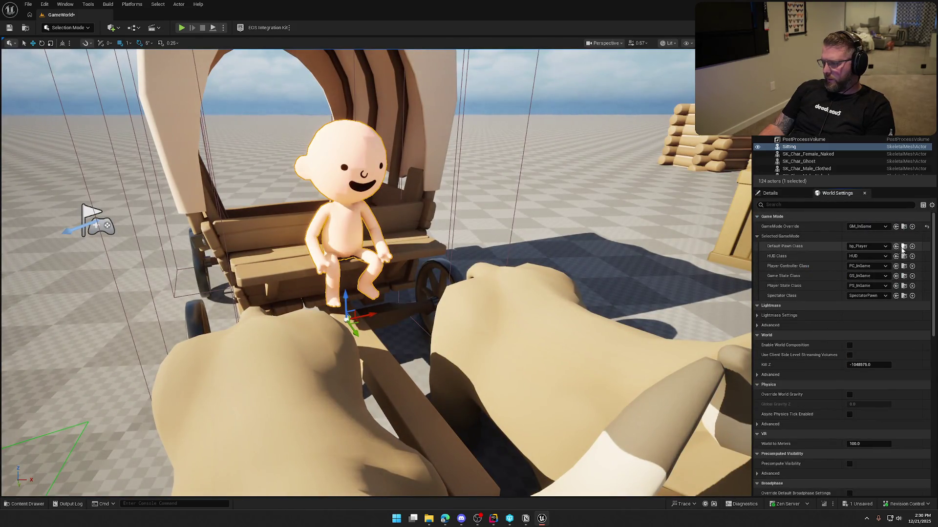
pyautogui.click(903, 247)
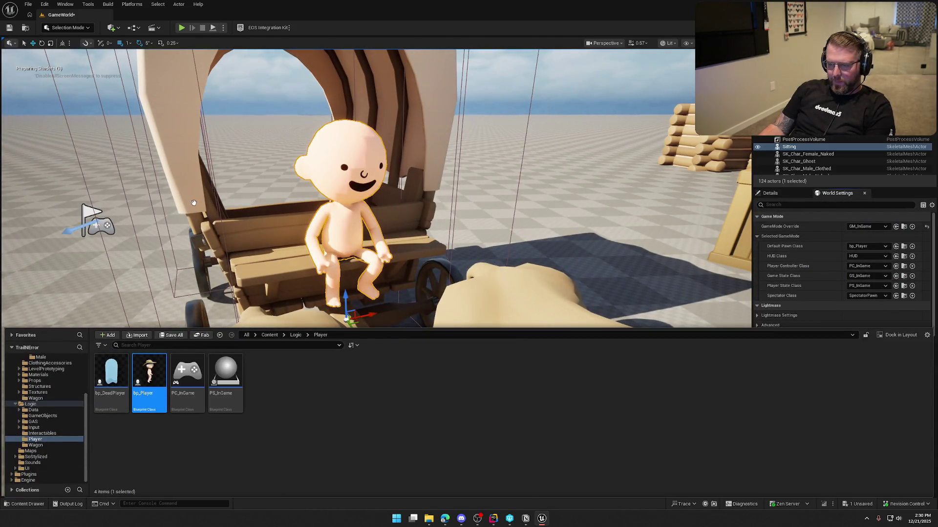
pyautogui.doubleClick(147, 403)
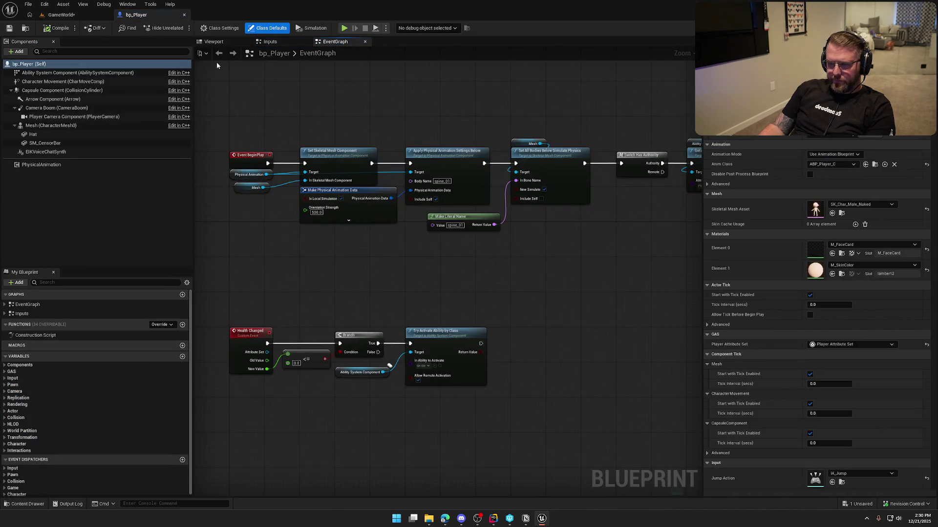
# Set bp_Player's mesh to play the Sitting animation and inspect the pose
pyautogui.click(213, 42)
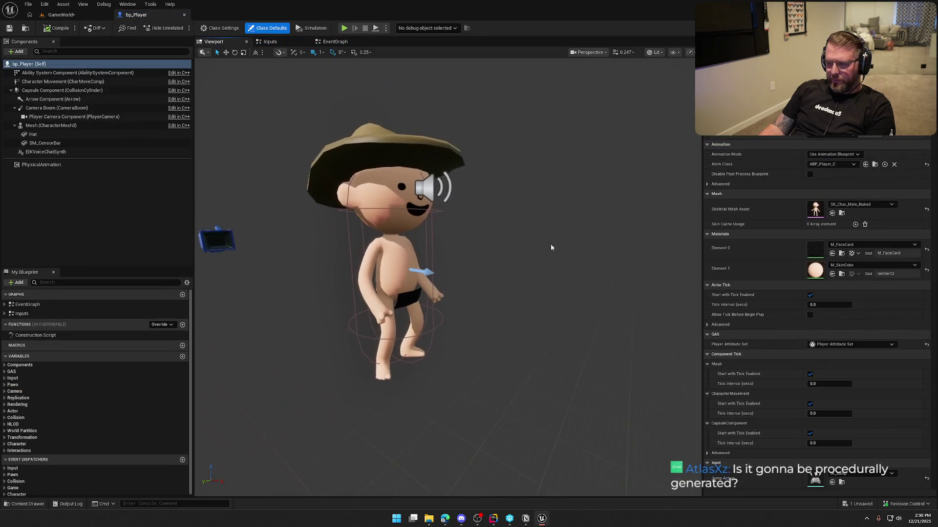
pyautogui.click(834, 154)
pyautogui.click(840, 166)
pyautogui.click(840, 166)
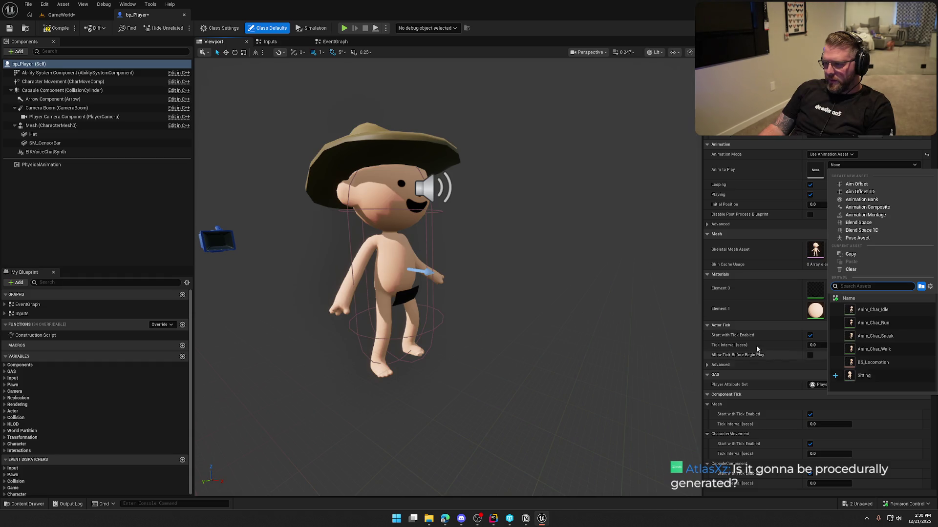
pyautogui.click(860, 376)
pyautogui.moveTo(602, 271)
pyautogui.mouseDown()
pyautogui.moveTo(600, 240)
pyautogui.moveTo(605, 266)
pyautogui.mouseUp()
pyautogui.moveTo(552, 251)
pyautogui.mouseDown()
pyautogui.moveTo(547, 244)
pyautogui.moveTo(553, 251)
pyautogui.mouseUp()
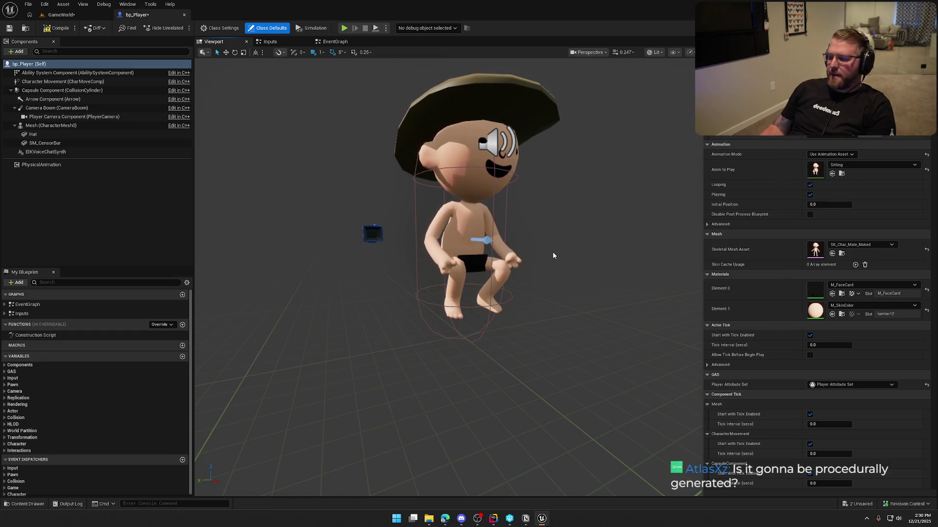
pyautogui.moveTo(552, 251)
pyautogui.mouseDown()
pyautogui.moveTo(535, 252)
pyautogui.moveTo(555, 219)
pyautogui.moveTo(547, 205)
pyautogui.moveTo(557, 211)
pyautogui.mouseUp()
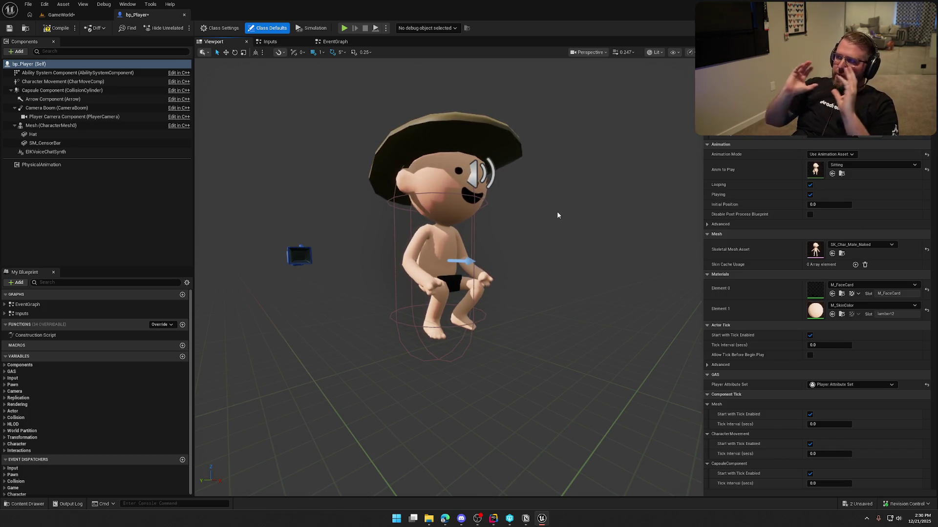
pyautogui.moveTo(552, 230)
pyautogui.mouseDown()
pyautogui.moveTo(498, 232)
pyautogui.moveTo(503, 210)
pyautogui.moveTo(542, 234)
pyautogui.moveTo(584, 228)
pyautogui.mouseUp()
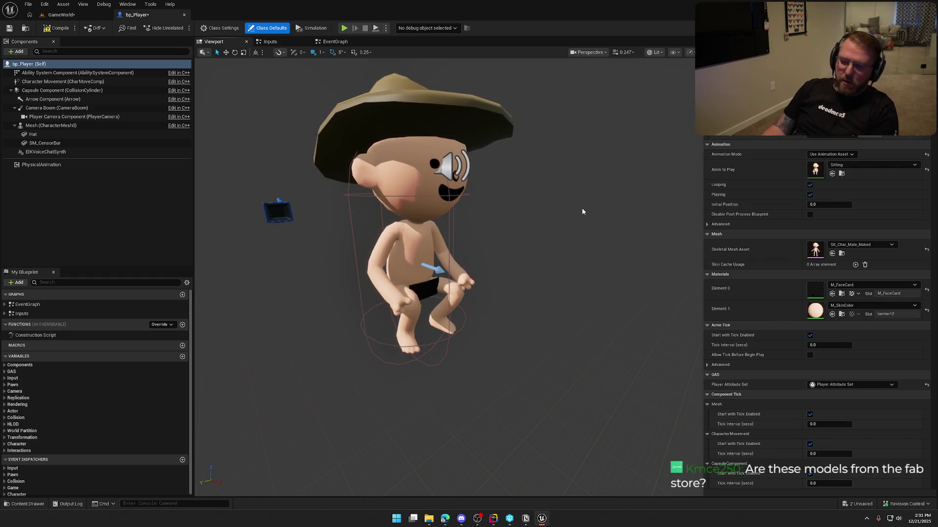
# Compile bp_Player, switch Animation Mode back to Use Animation Blueprint, and save
pyautogui.click(56, 28)
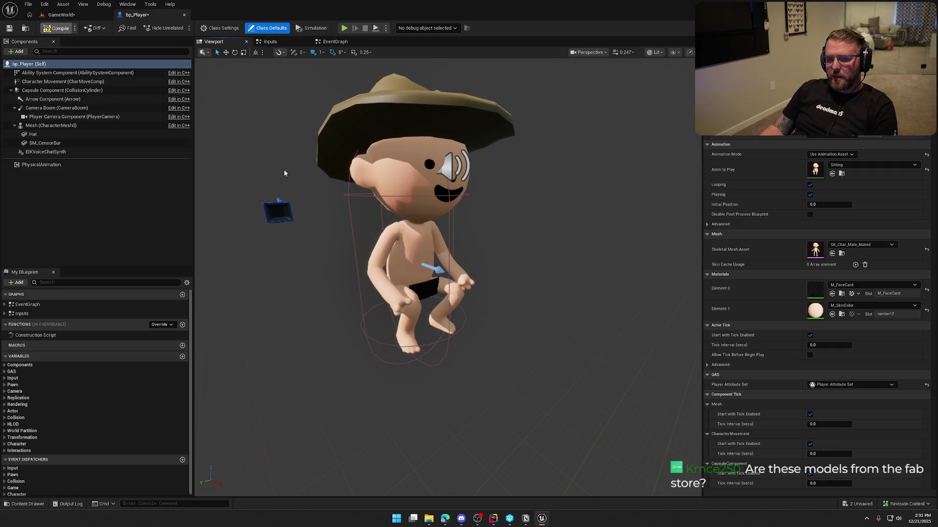
pyautogui.click(481, 341)
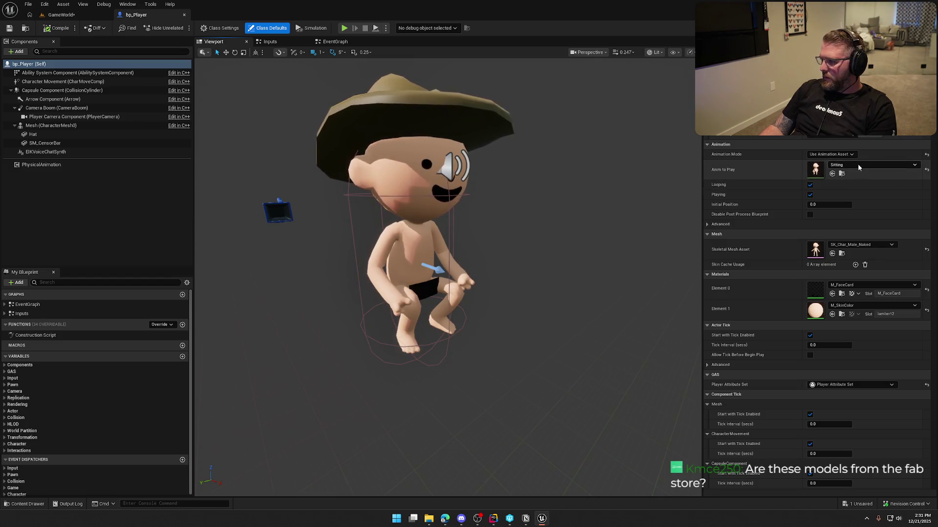
pyautogui.click(832, 154)
pyautogui.click(832, 165)
pyautogui.hotkey('ctrl', 's')
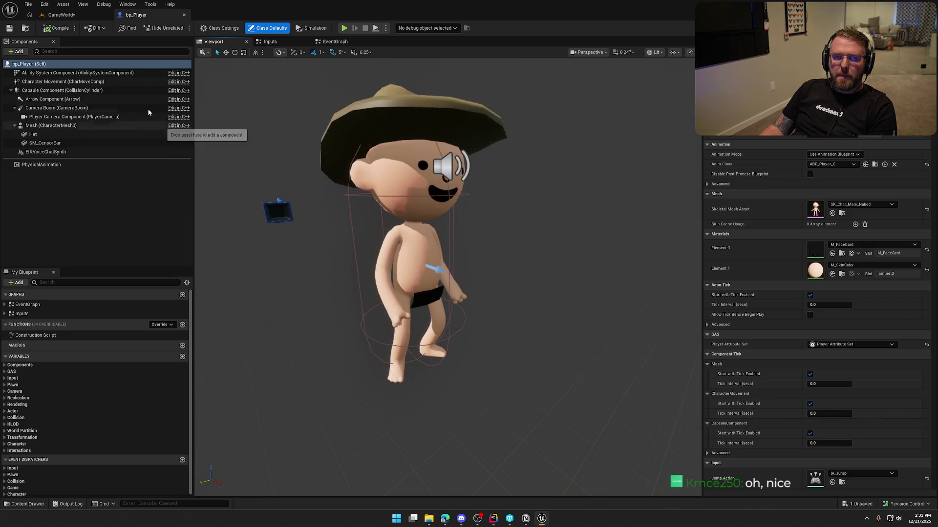
# Delete the sitting character from GameWorld, then check out and save the level
pyautogui.click(61, 15)
pyautogui.scroll(-5, 402, 203)
pyautogui.press('Delete')
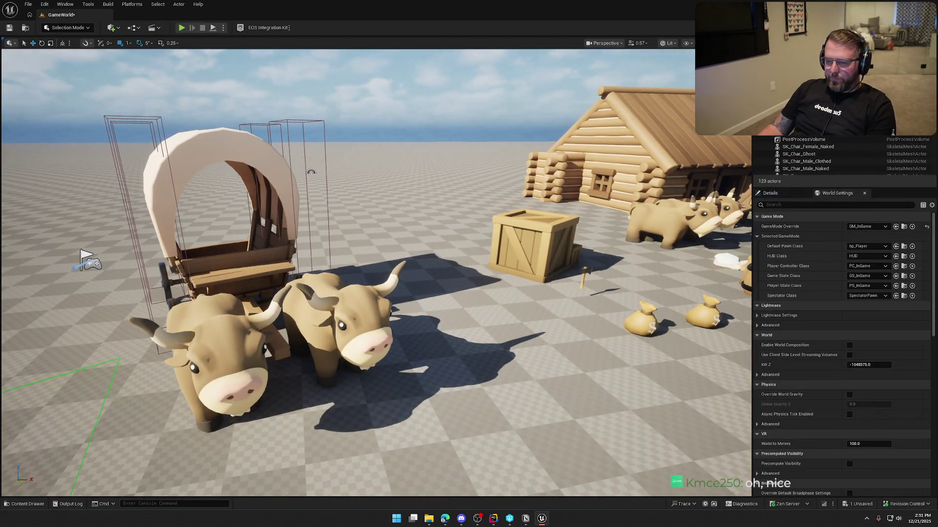
pyautogui.scroll(-5, 401, 203)
pyautogui.hotkey('ctrl', 's')
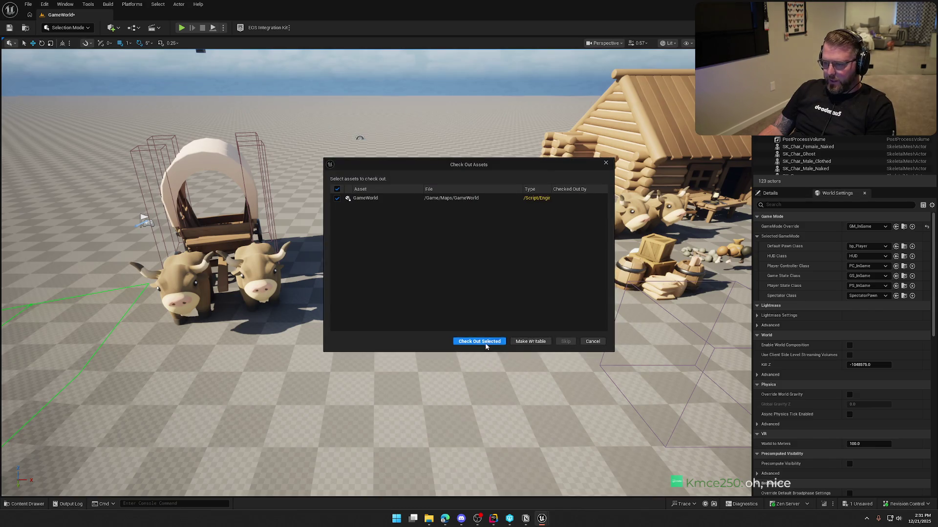
pyautogui.click(483, 342)
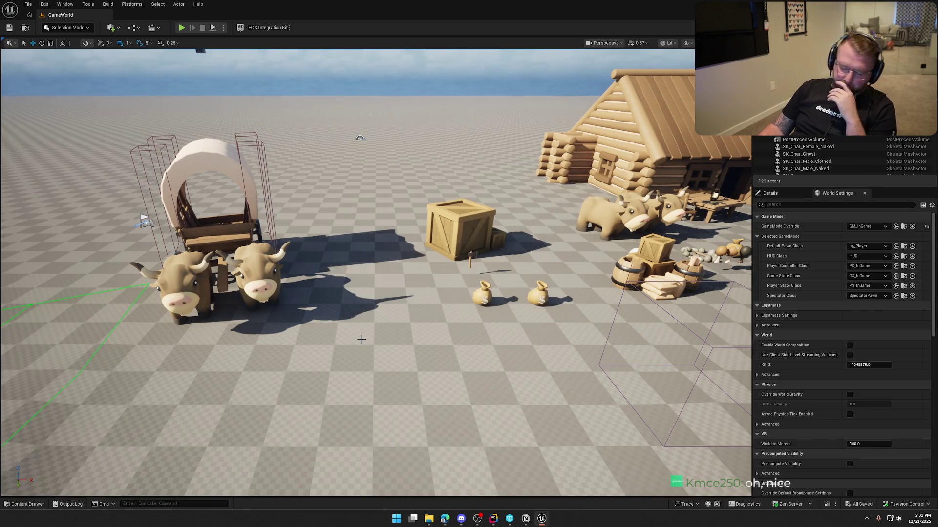
pyautogui.click(493, 521)
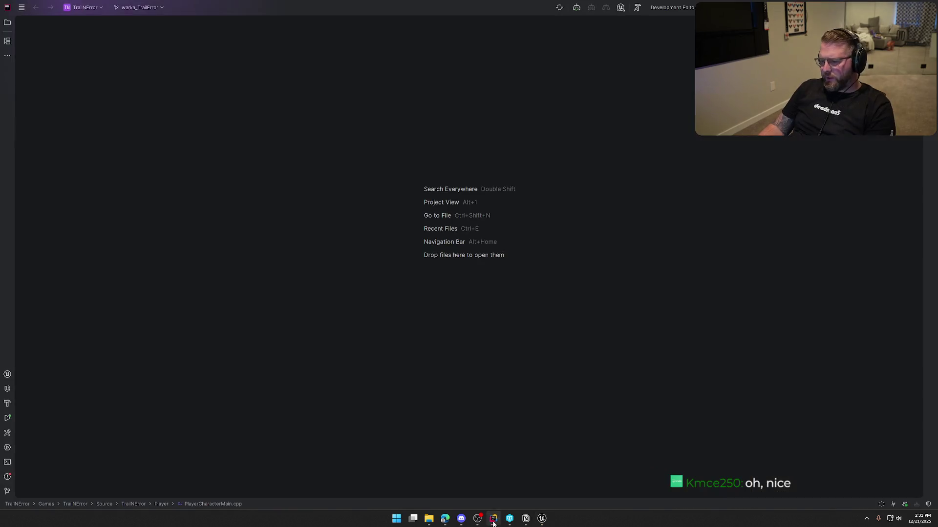
# Open TrailErrorTags.h and TrailErrorTags.cpp side by side
pyautogui.hotkey('alt', '1')
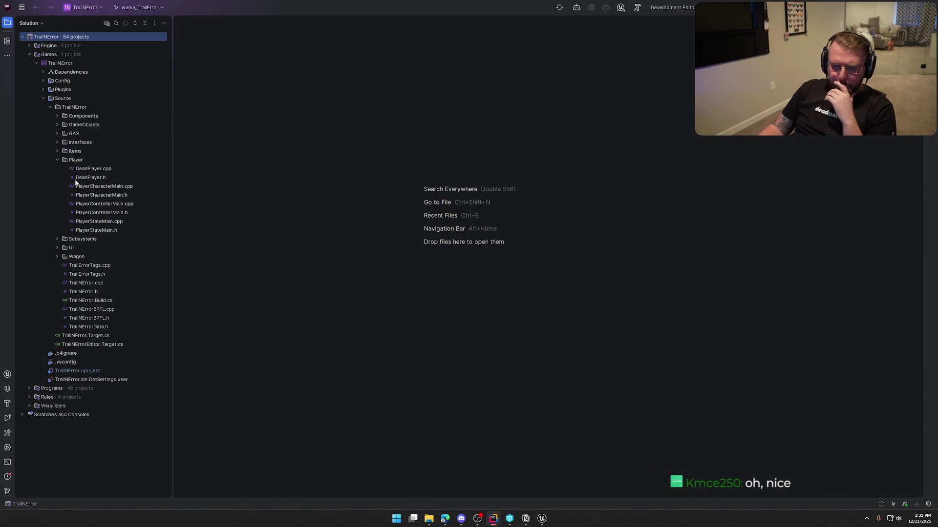
pyautogui.click(57, 159)
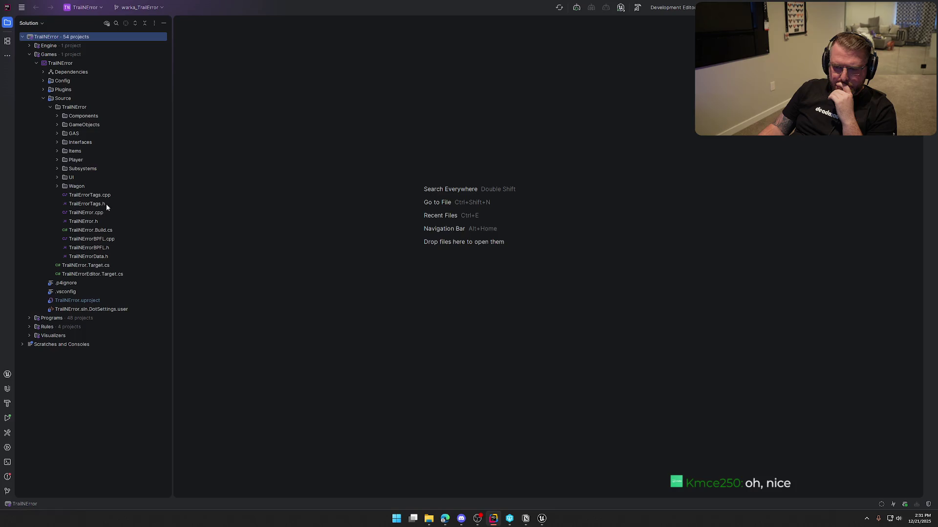
pyautogui.doubleClick(106, 204)
pyautogui.doubleClick(109, 194)
pyautogui.hotkey('alt', '1')
pyautogui.moveTo(108, 23)
pyautogui.mouseDown()
pyautogui.moveTo(688, 122)
pyautogui.moveTo(695, 217)
pyautogui.mouseUp()
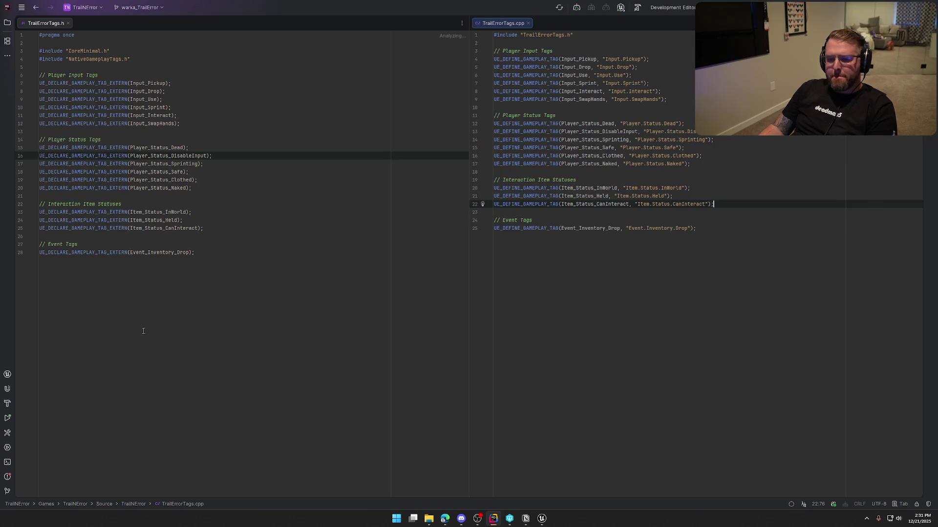
# Declare Player_Status_DrivingWagon with UE_DECLARE_GAMEPLAY_TAG_EXTERN in the header
pyautogui.click(192, 189)
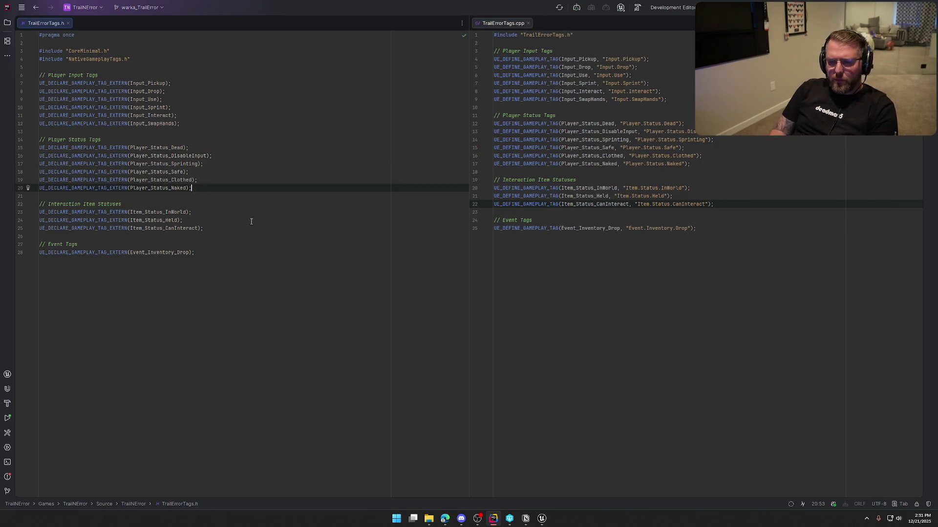
pyautogui.press('Return')
pyautogui.write('UE_')
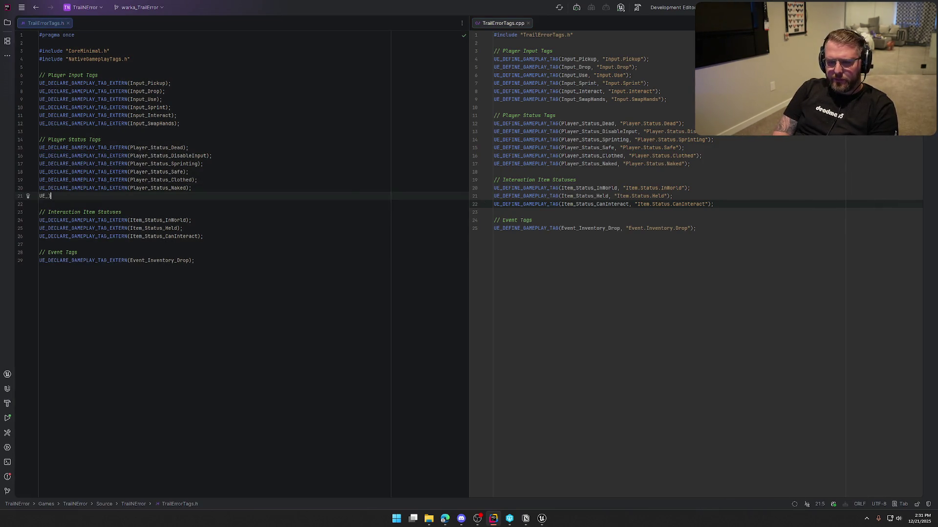
pyautogui.write('DECLARE_G')
pyautogui.press('Return')
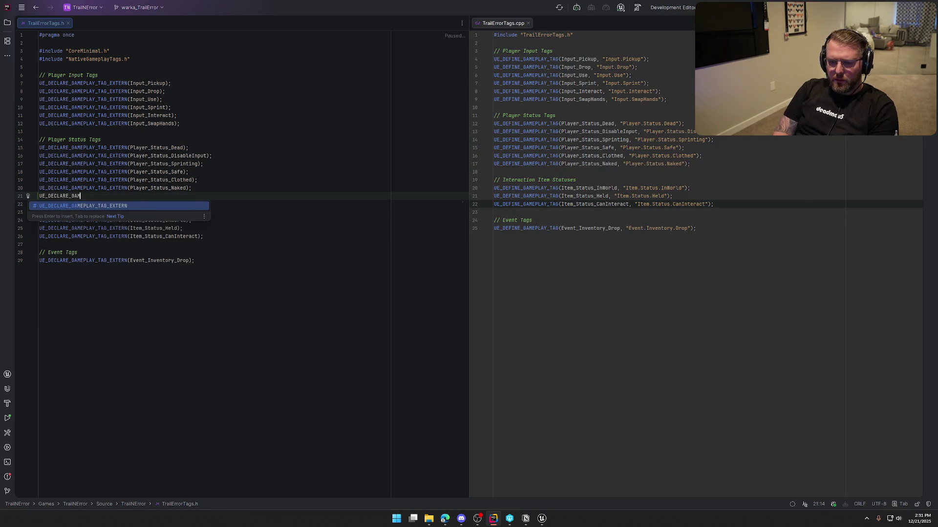
pyautogui.press('Tab')
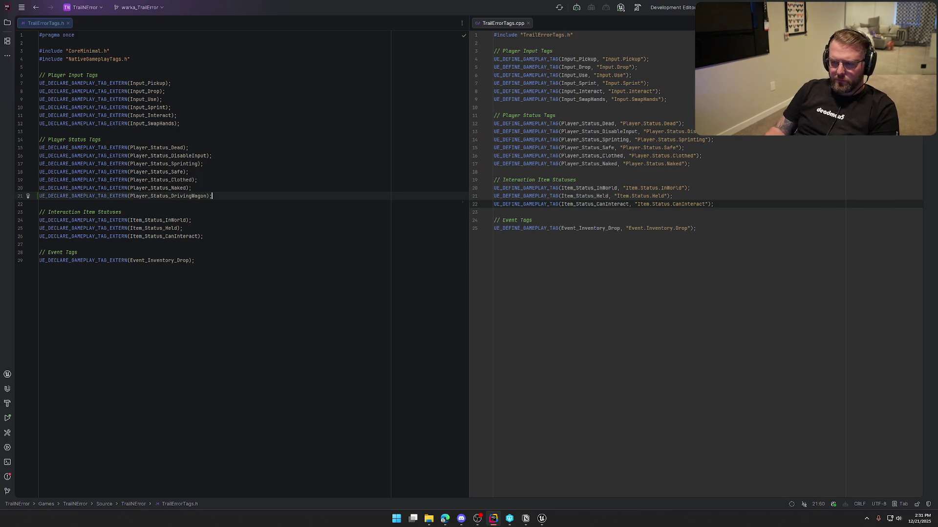
# Define Player_Status_DrivingWagon as "Player.Status.DrivingWagon" in TrailErrorTags.cpp
pyautogui.click(703, 165)
pyautogui.press('Return')
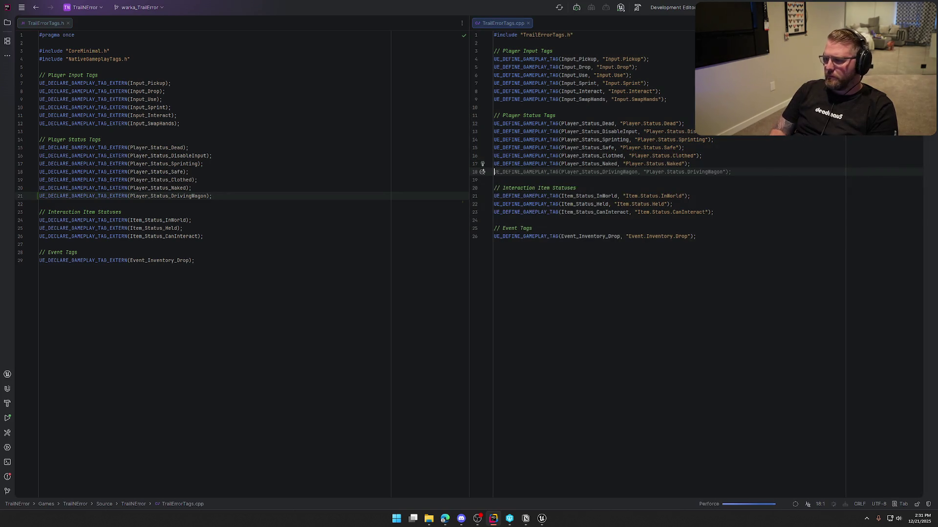
pyautogui.press('Tab')
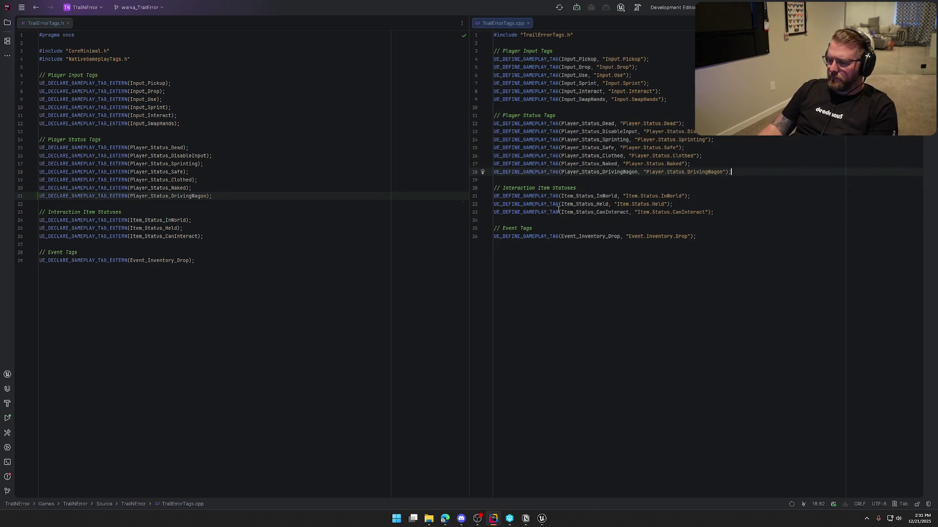
pyautogui.click(547, 522)
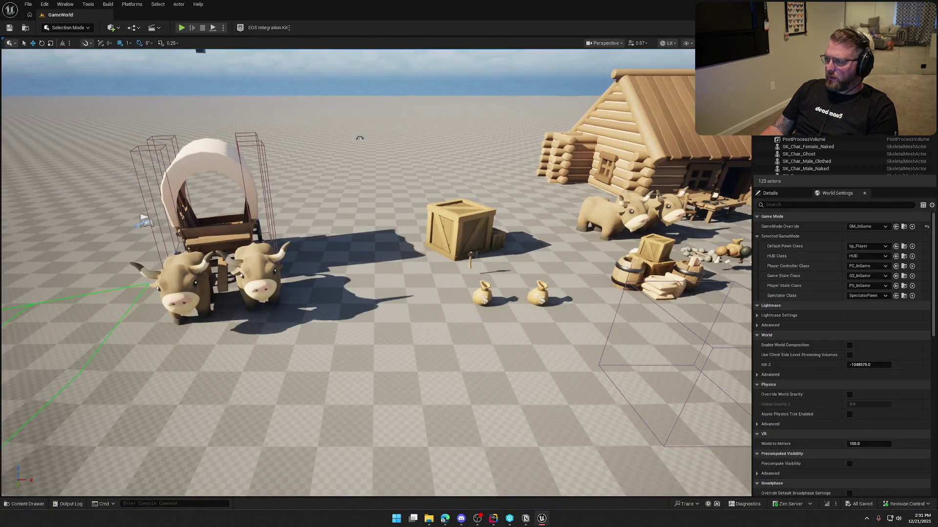
# Close the Unreal editor and rebuild the project in Rider to include the DrivingWagon tag
pyautogui.hotkey('alt', 'F4')
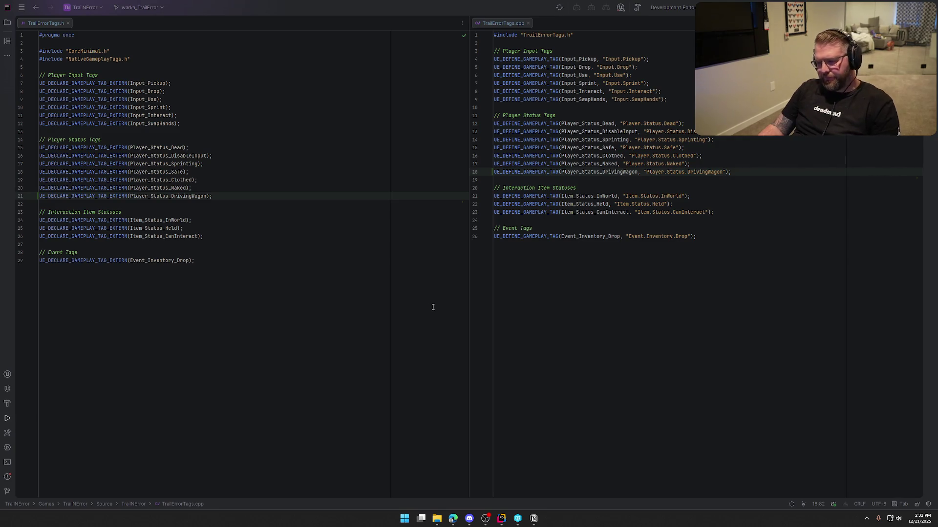
pyautogui.click(514, 22)
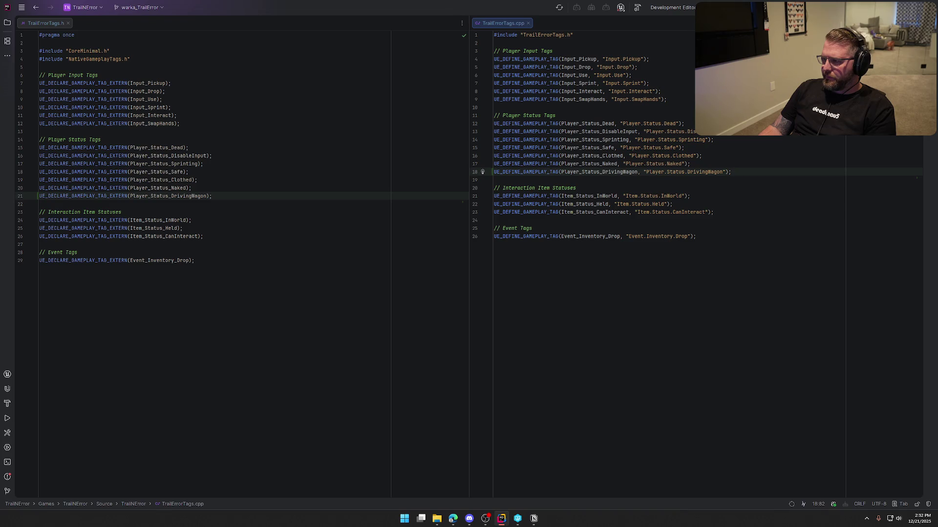
pyautogui.hotkey('ctrl', 'shift', 'b')
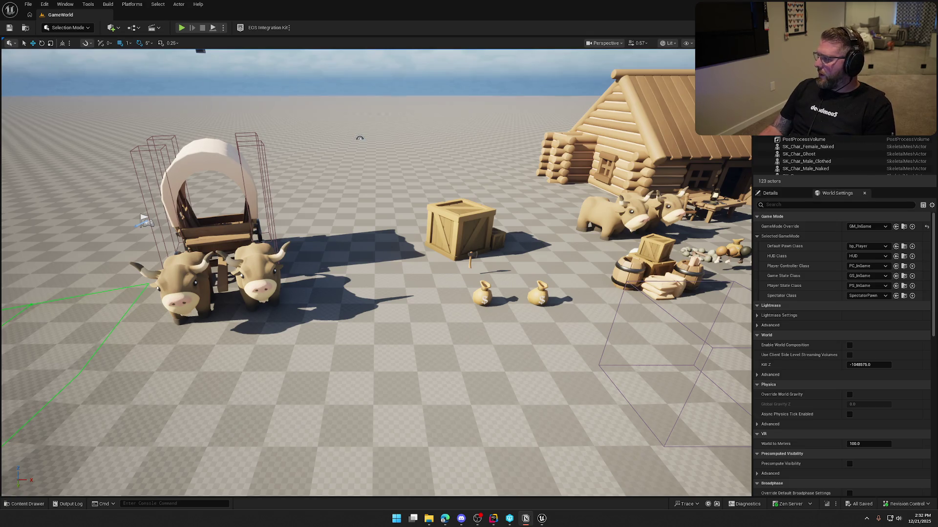
# Add 'Interact to drive' with nested to-dos 'Attach player to the driver seat location' and 'Disable player collision with wagon'
pyautogui.hotkey('alt', 'Tab')
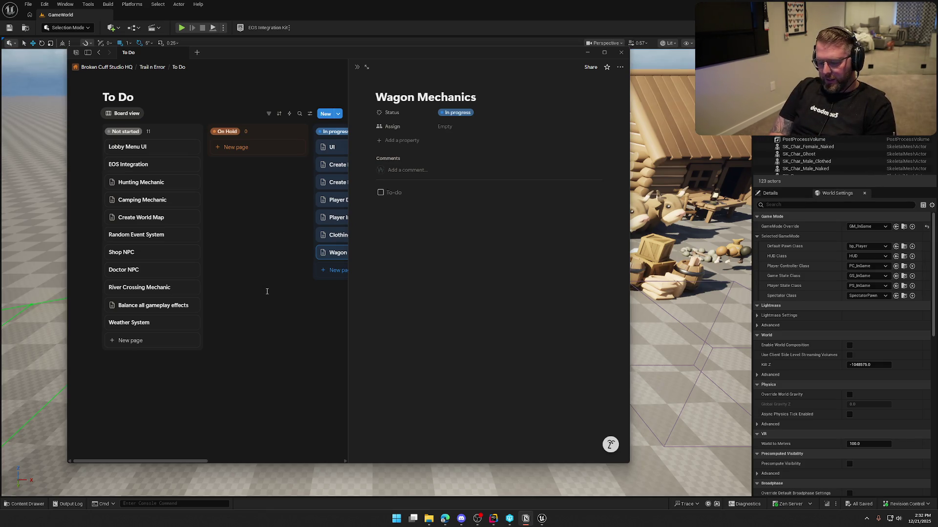
pyautogui.write('I')
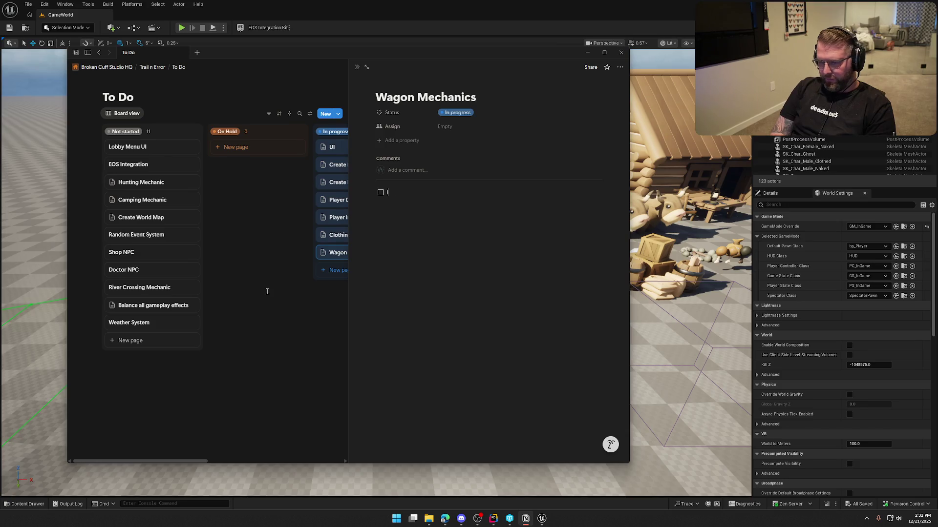
pyautogui.write('nteract to drive')
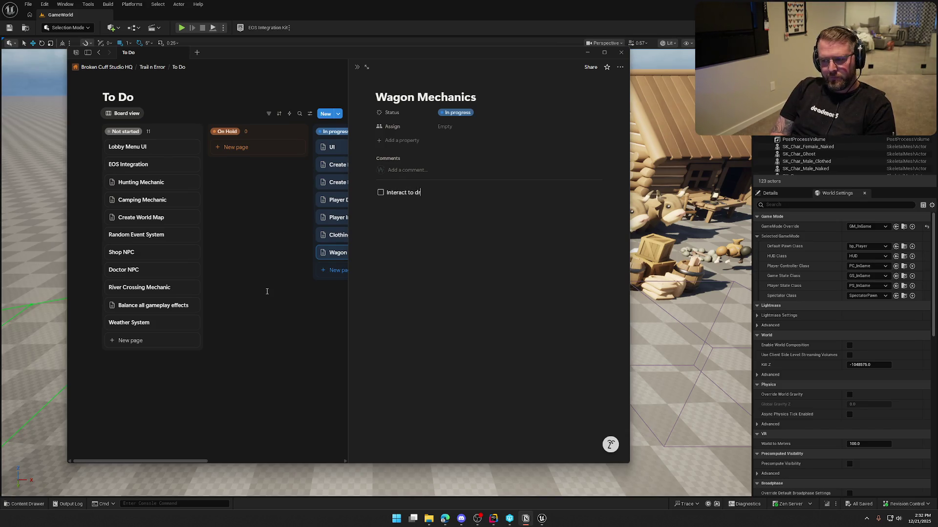
pyautogui.press('Return')
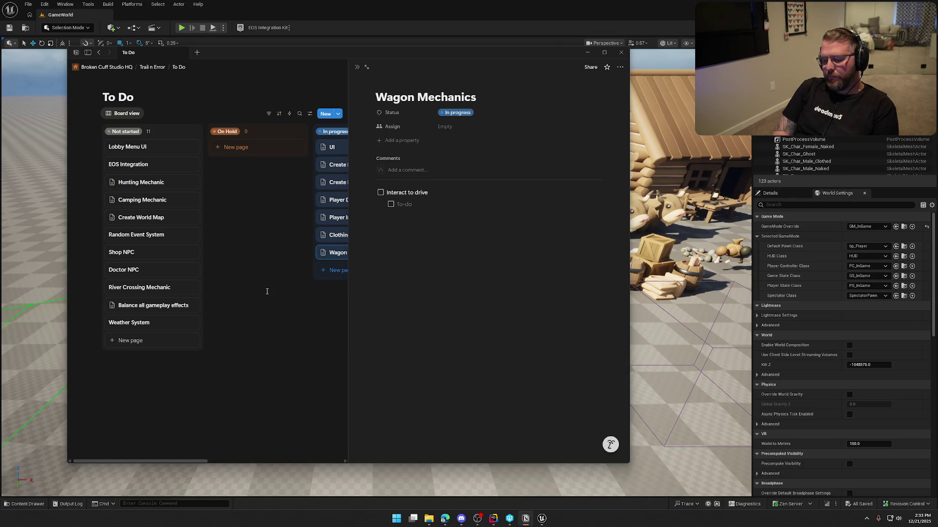
pyautogui.write('Attach player ')
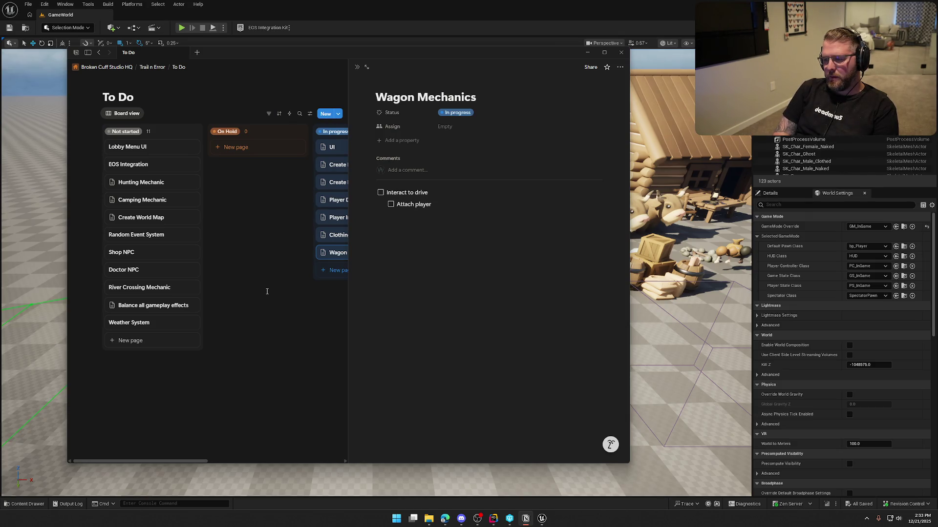
pyautogui.write('to the driver sea')
pyautogui.write('t location')
pyautogui.press('Return')
pyautogui.write('Disable')
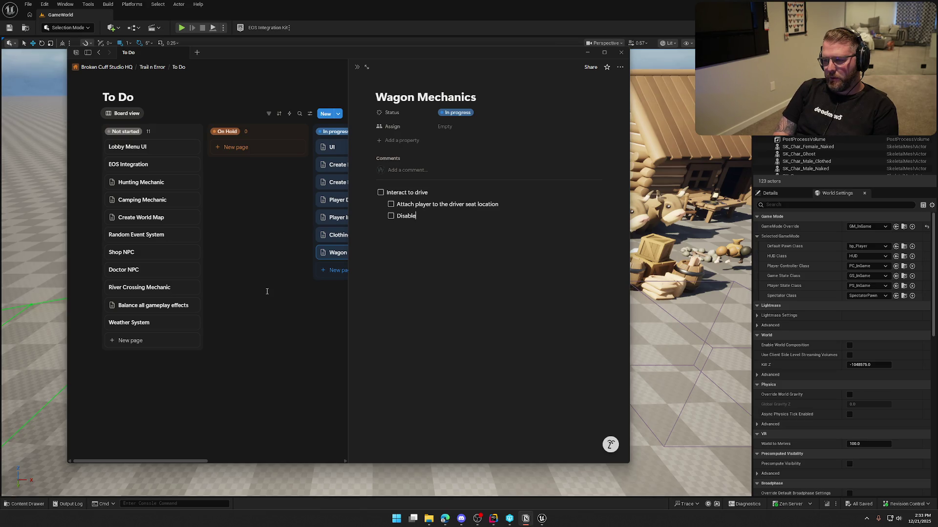
pyautogui.write(' player collisio')
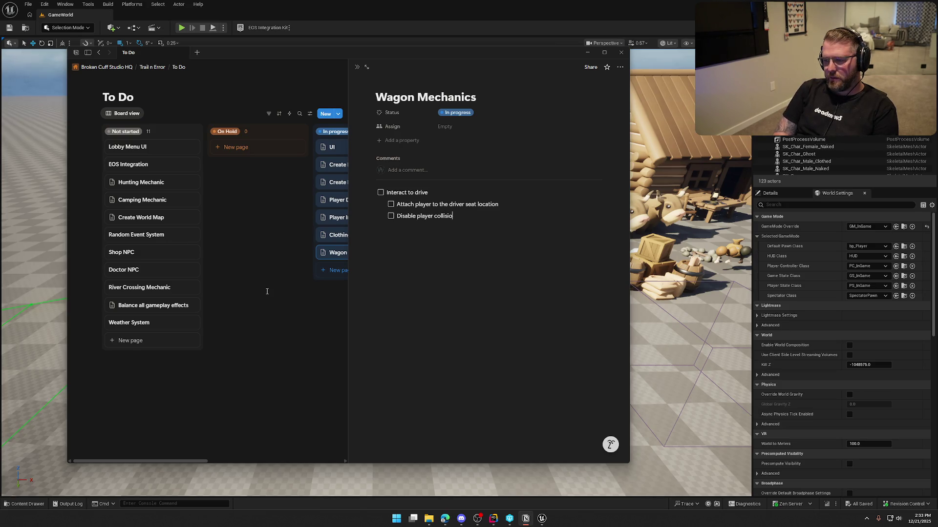
pyautogui.write('n with wagon')
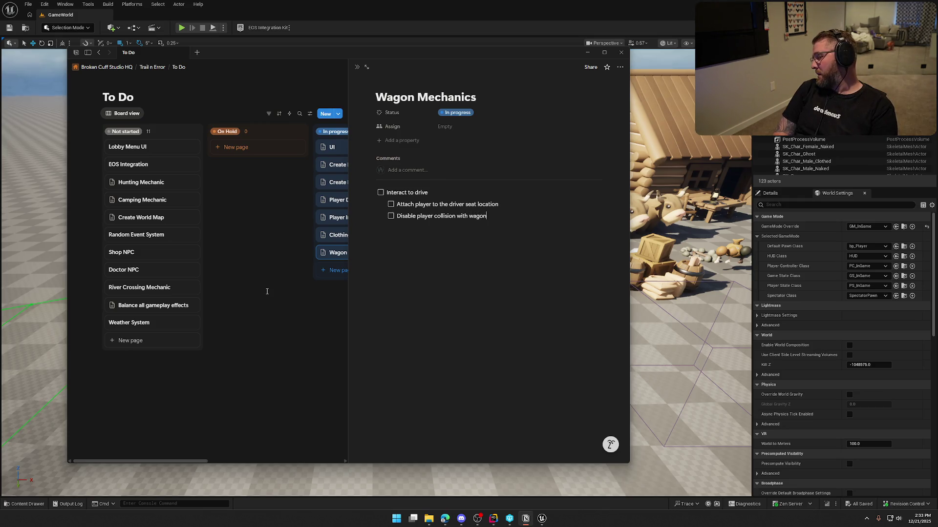
pyautogui.press('Return')
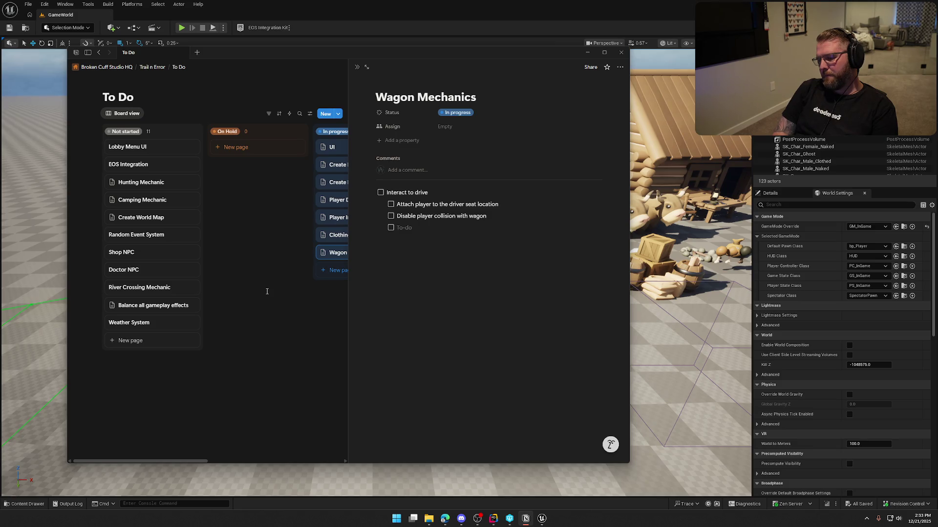
# Add nested tasks 'Change input context from default to wagon' and 'Blend target view from player object to wagon for camera'
pyautogui.write('Cha')
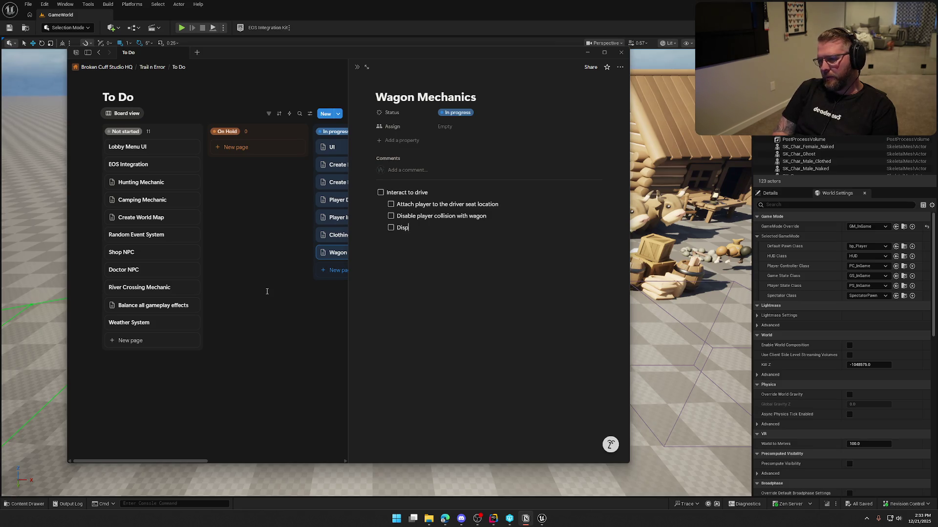
pyautogui.write('nge')
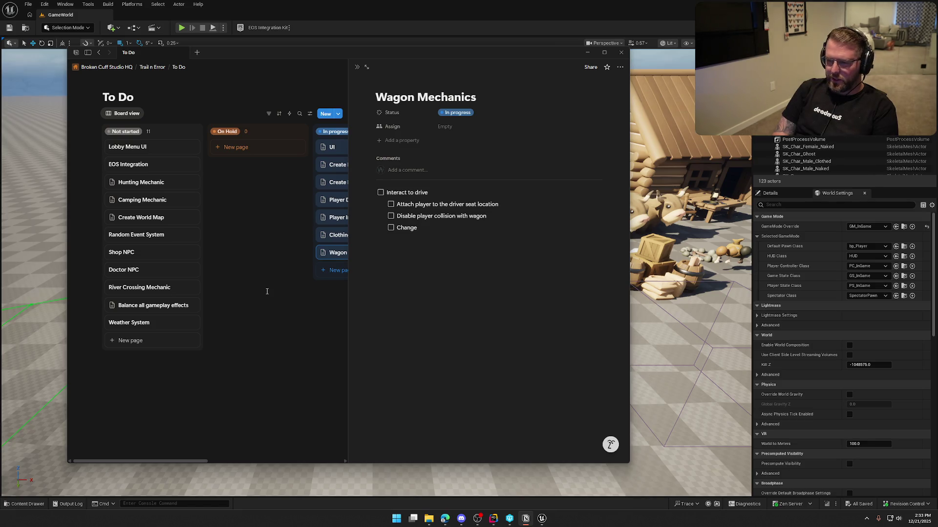
pyautogui.write(' input context')
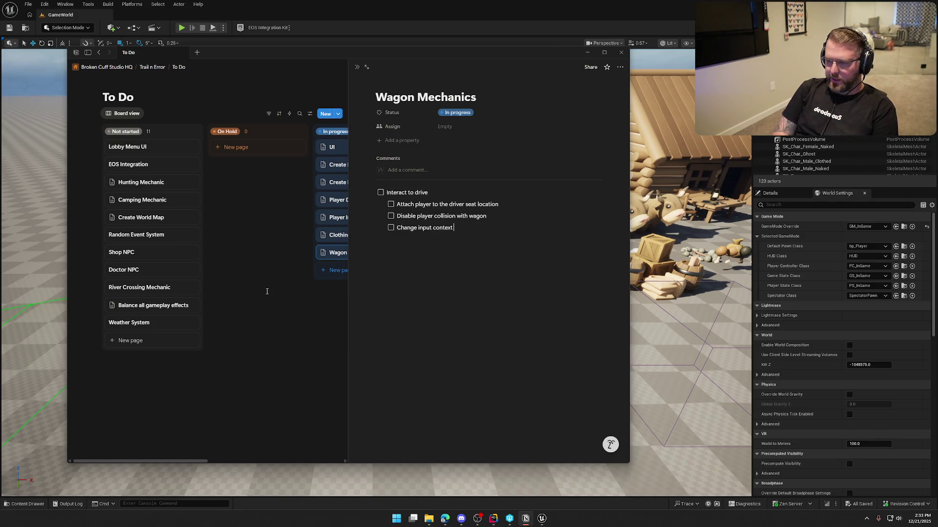
pyautogui.write(' from de')
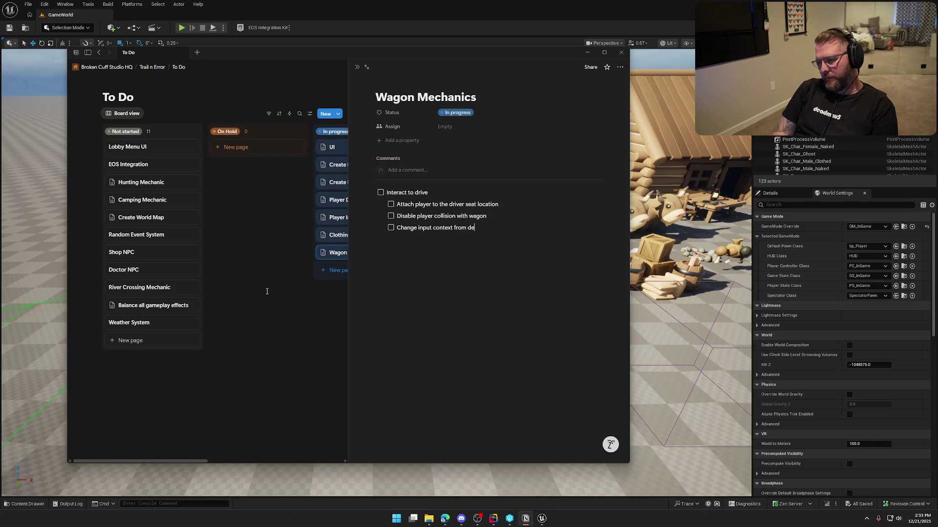
pyautogui.write('fault to wagon')
pyautogui.press('Return')
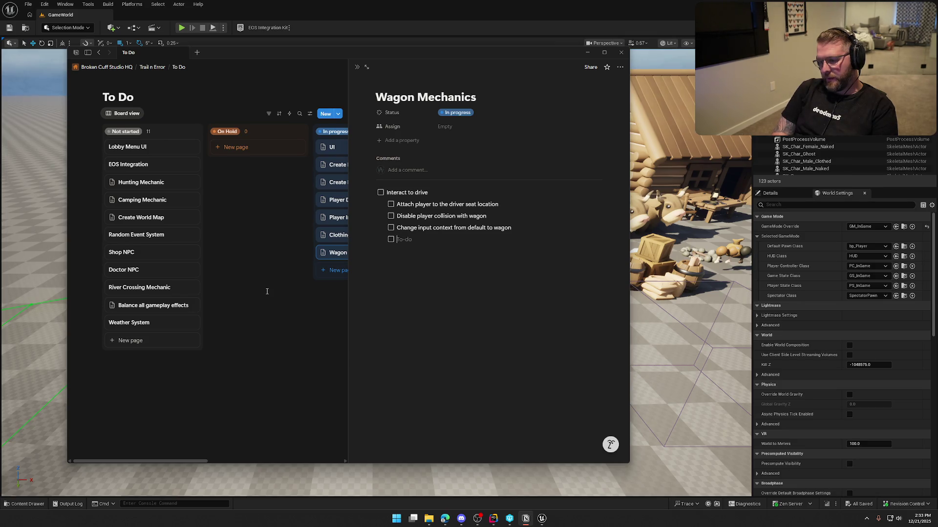
pyautogui.write('s')
pyautogui.press('BackSpace')
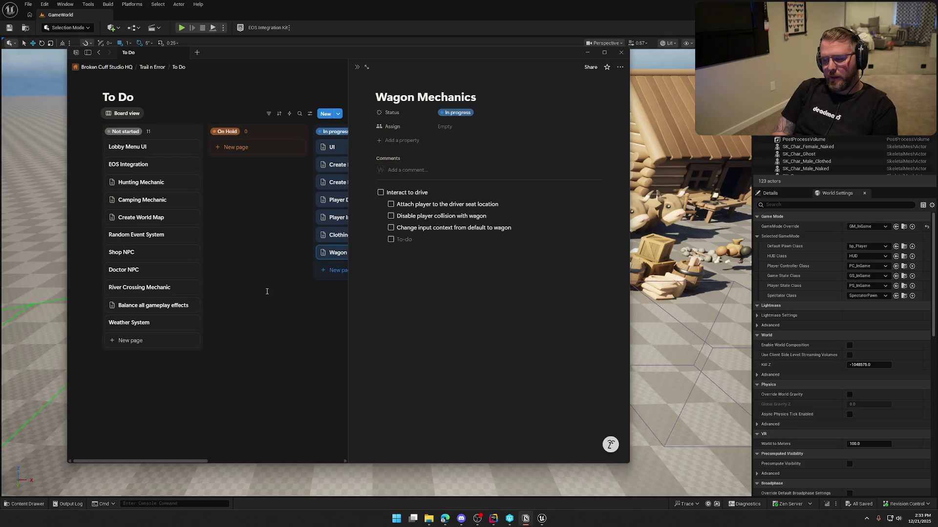
pyautogui.write('Blend target view from p')
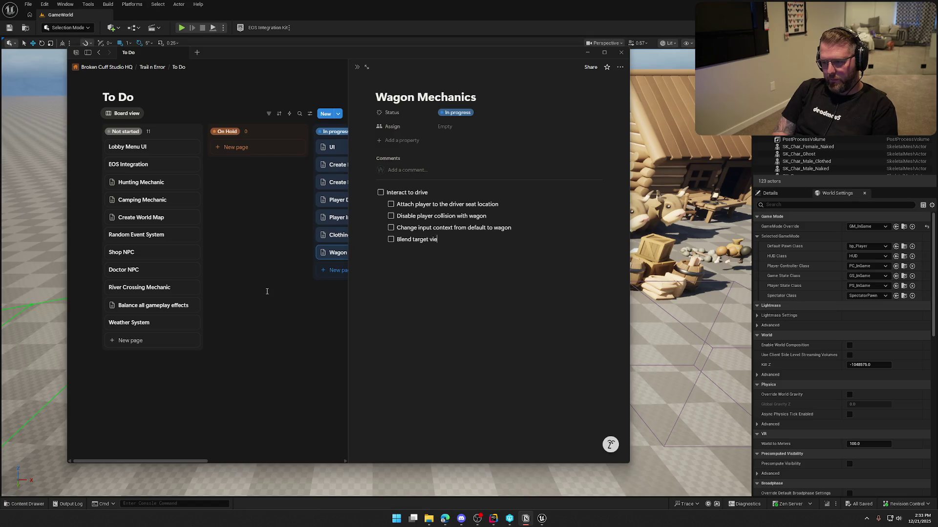
pyautogui.write('layer object')
pyautogui.write(' to wagon')
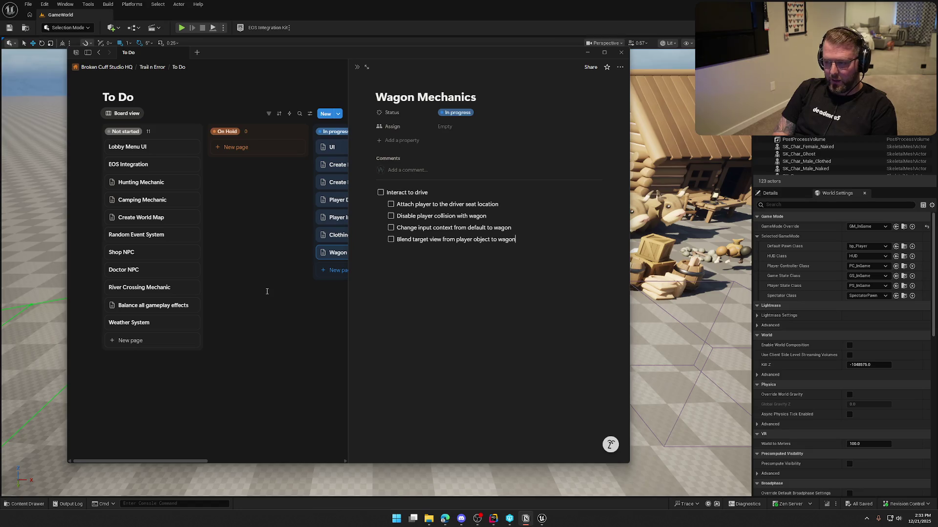
pyautogui.write(' for camera')
pyautogui.press('Return')
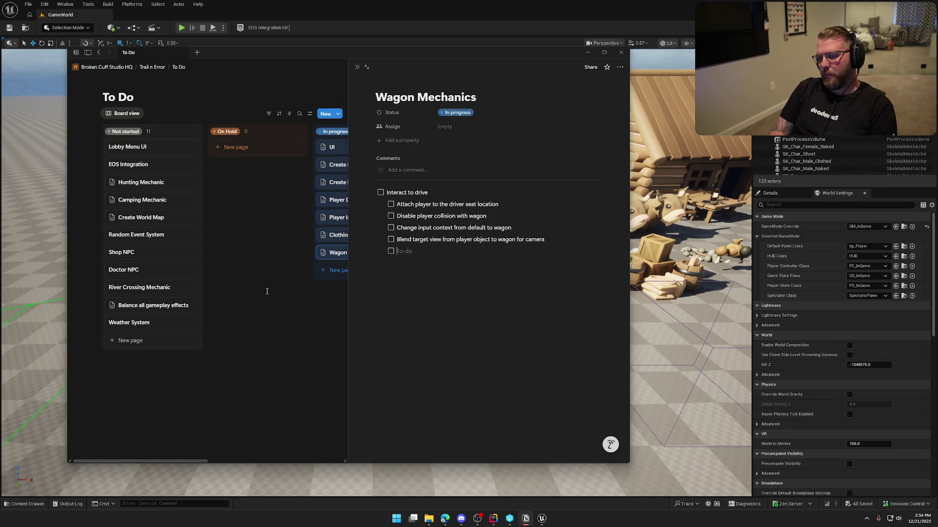
# Add the driving-tags Gameplay Effect task and move the collision task above attach-player
pyautogui.write('Apply Gameplay Effect th')
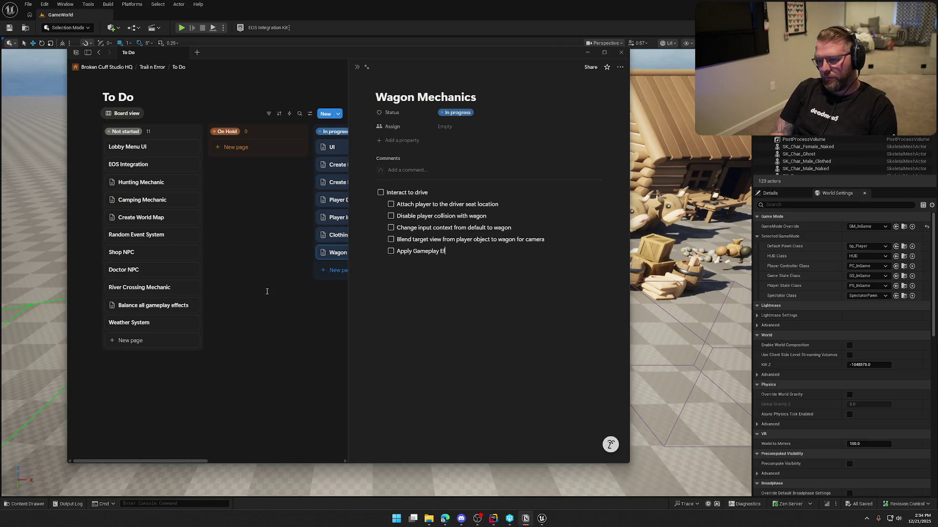
pyautogui.write('at has ')
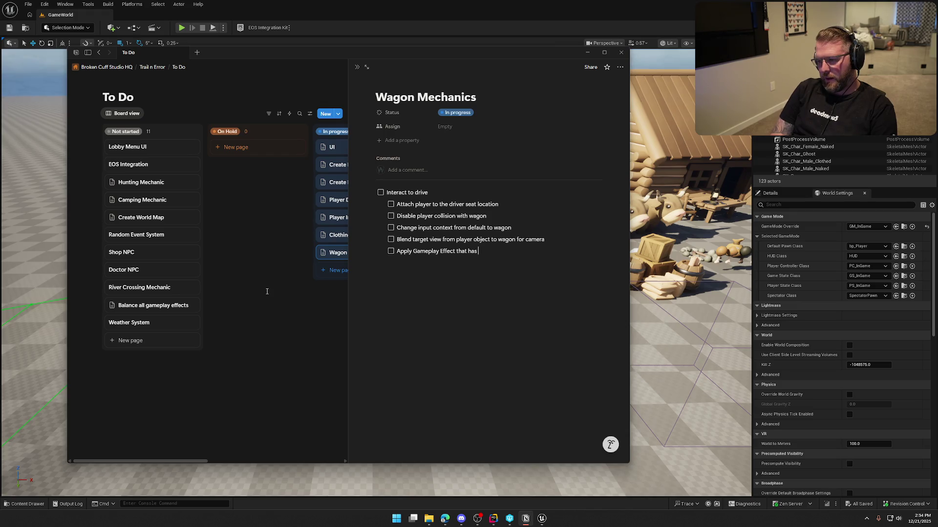
pyautogui.write('driving tags ')
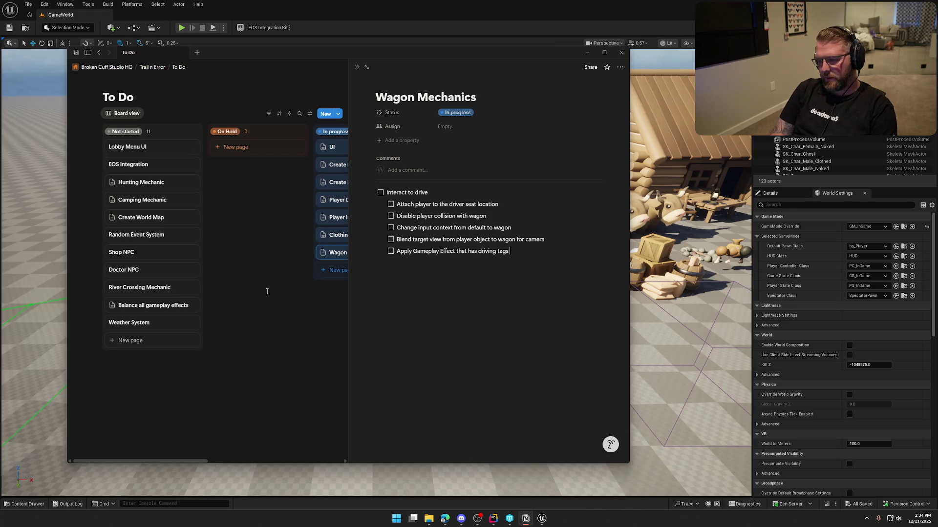
pyautogui.write('(for animation up')
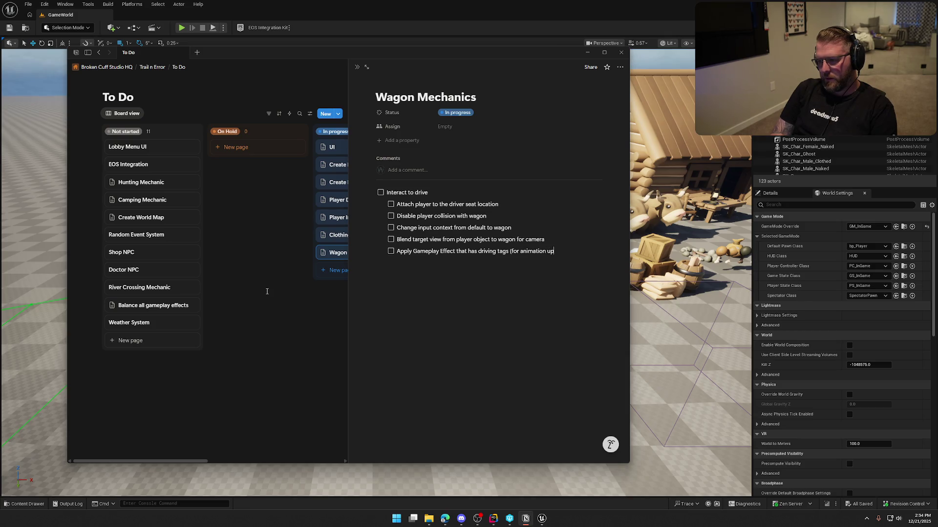
pyautogui.write('dates)')
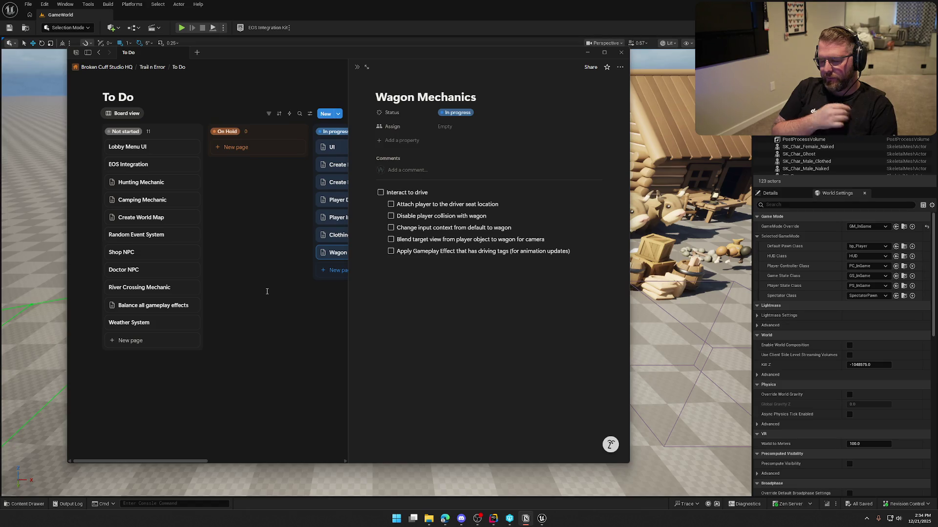
pyautogui.moveTo(380, 216); pyautogui.dragTo(380, 201)
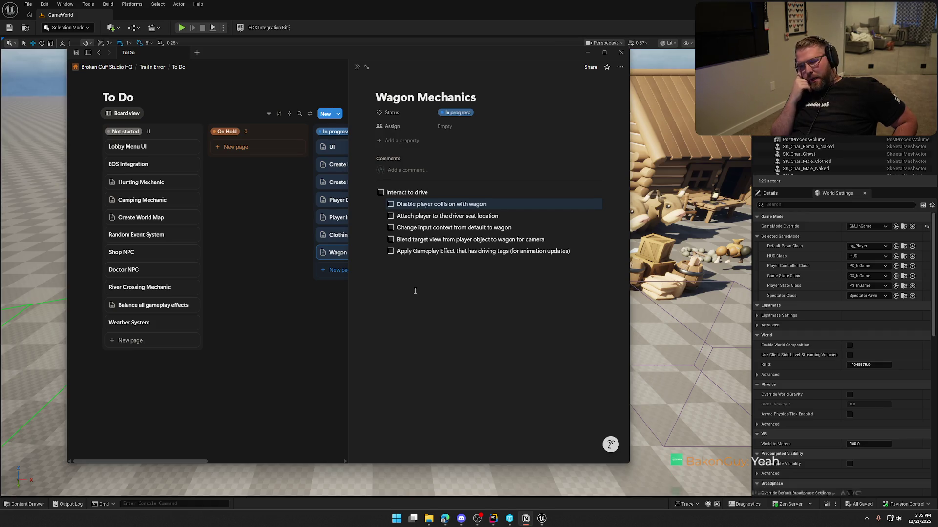
pyautogui.click(572, 252)
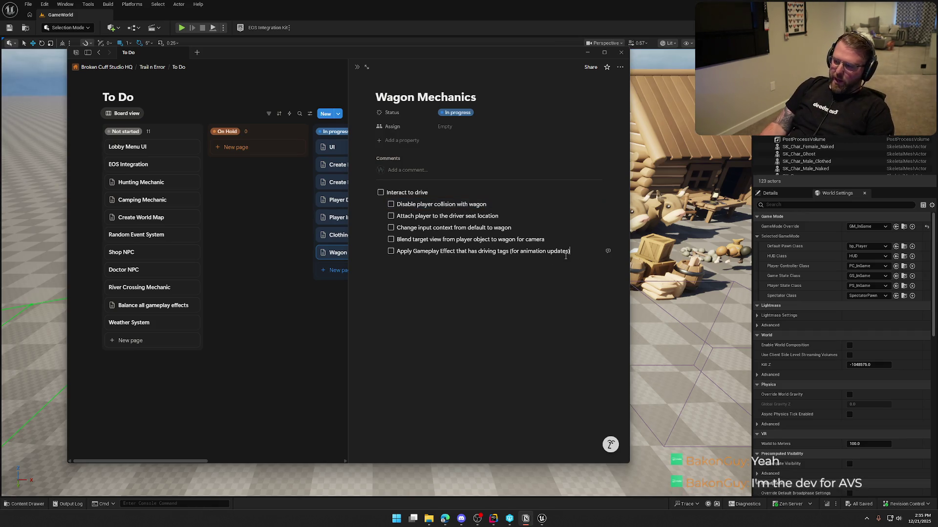
# Add top-level item 'How does player stop driving (exit driver seat)??' below the wagon checklist
pyautogui.press('Return')
pyautogui.hotkey('shift', 'Tab')
pyautogui.write('How does player stop dr')
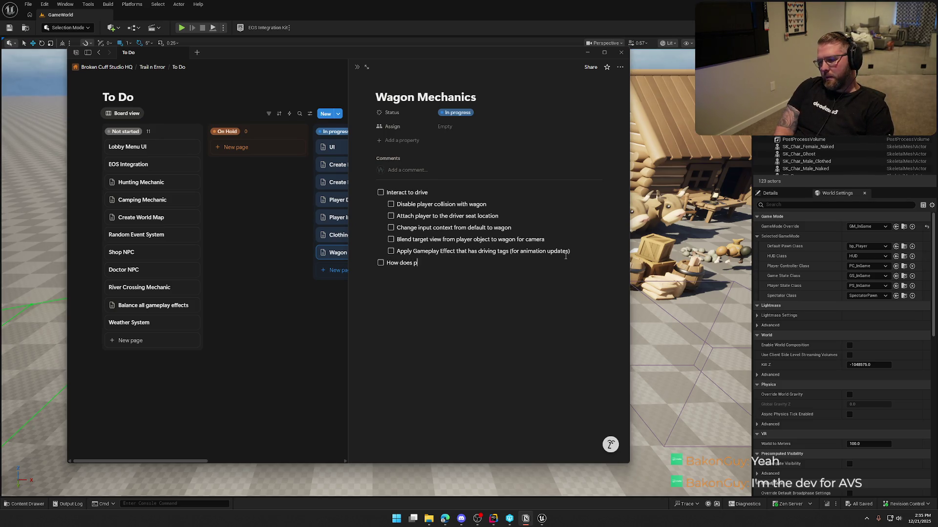
pyautogui.write('iving (')
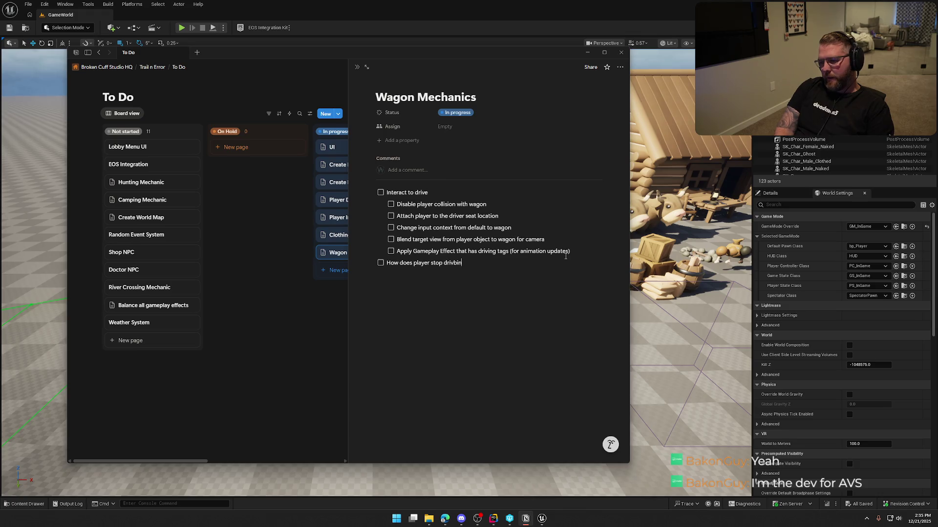
pyautogui.write('exit driver s')
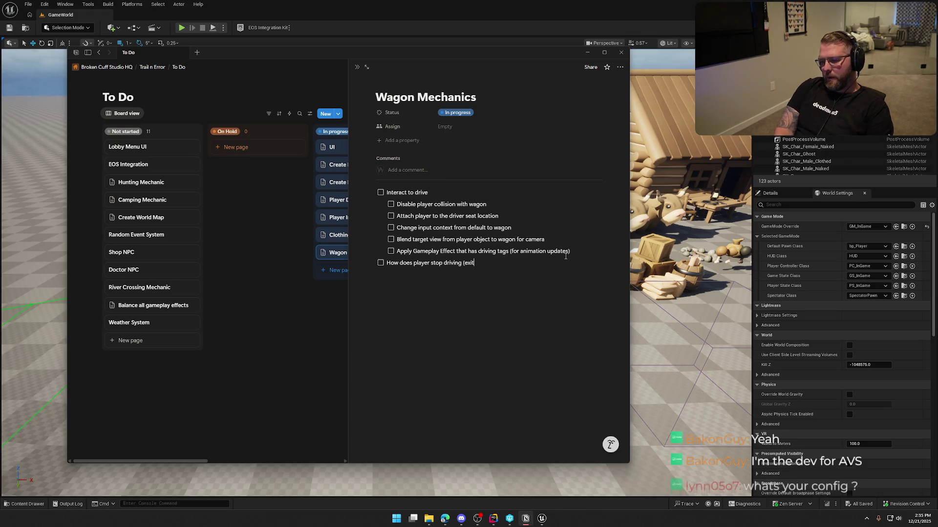
pyautogui.write(')')
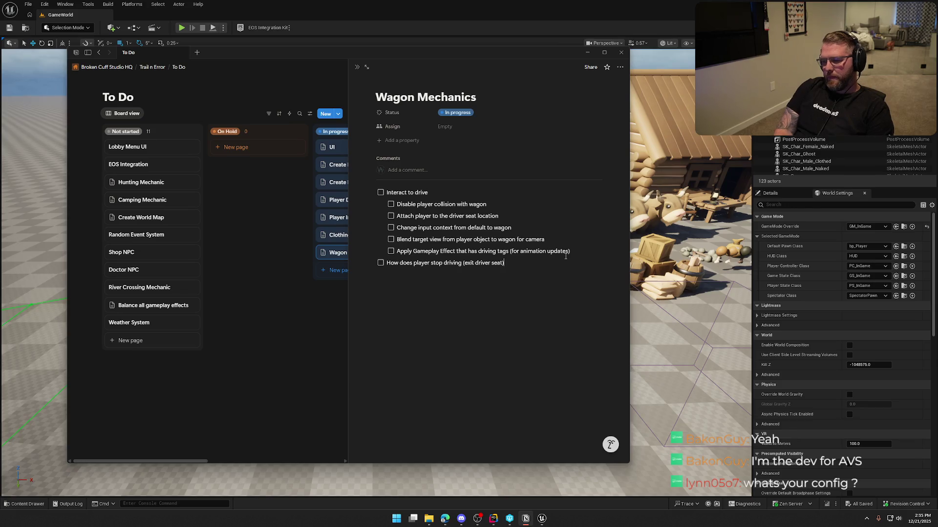
pyautogui.write('??')
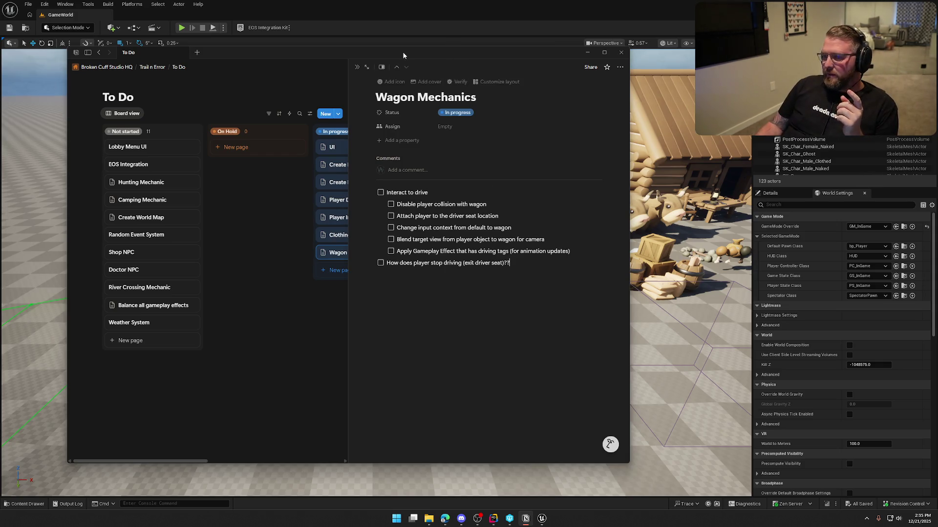
pyautogui.click(587, 52)
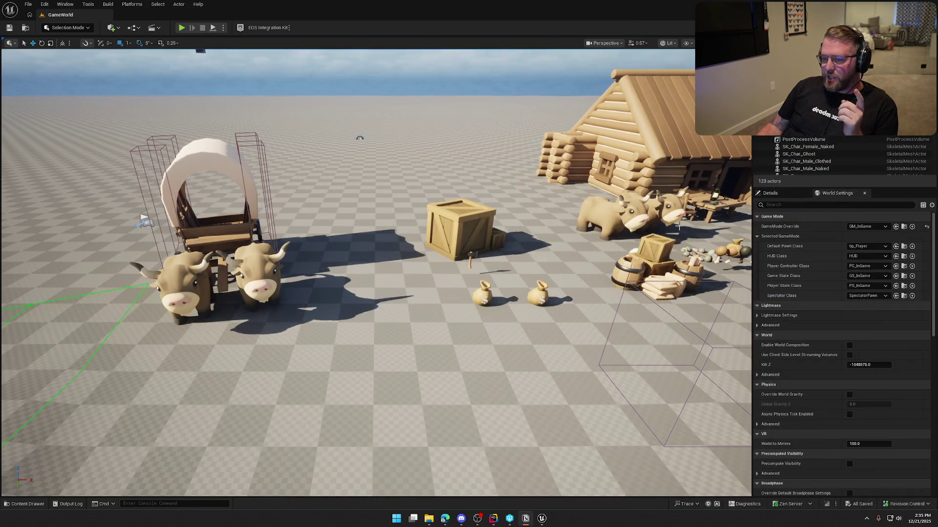
# Fly the viewport around the covered wagon and oxen, then past them toward the crates and cabin
pyautogui.moveTo(410, 230)
pyautogui.mouseDown()
pyautogui.moveTo(391, 181)
pyautogui.moveTo(321, 397)
pyautogui.mouseUp()
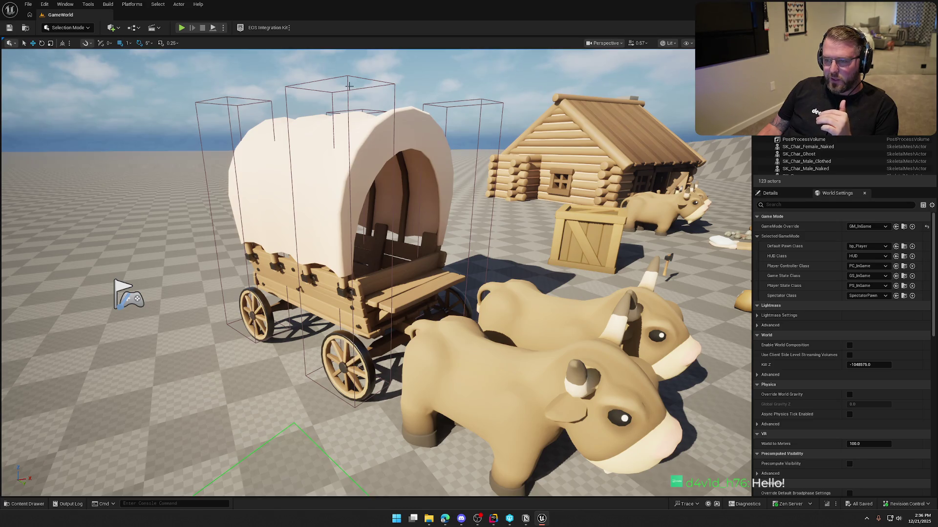
pyautogui.click(346, 140)
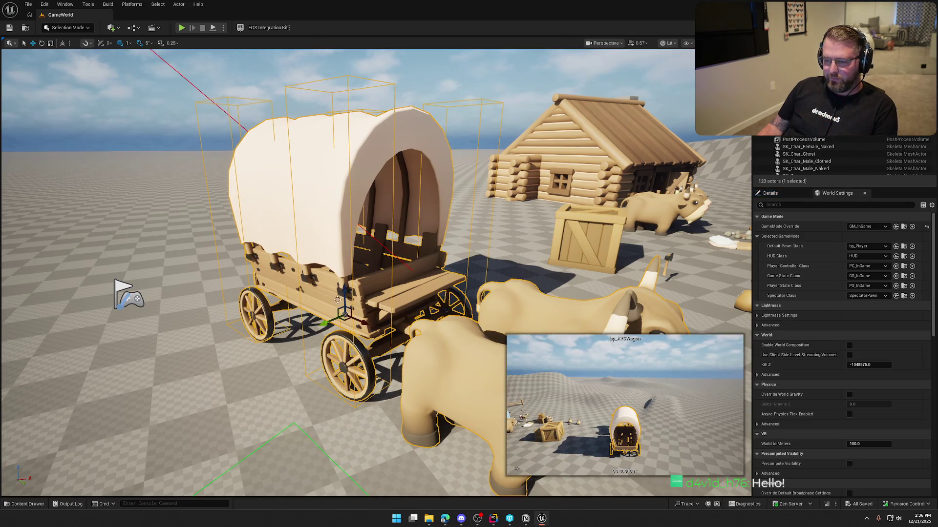
pyautogui.press('Escape')
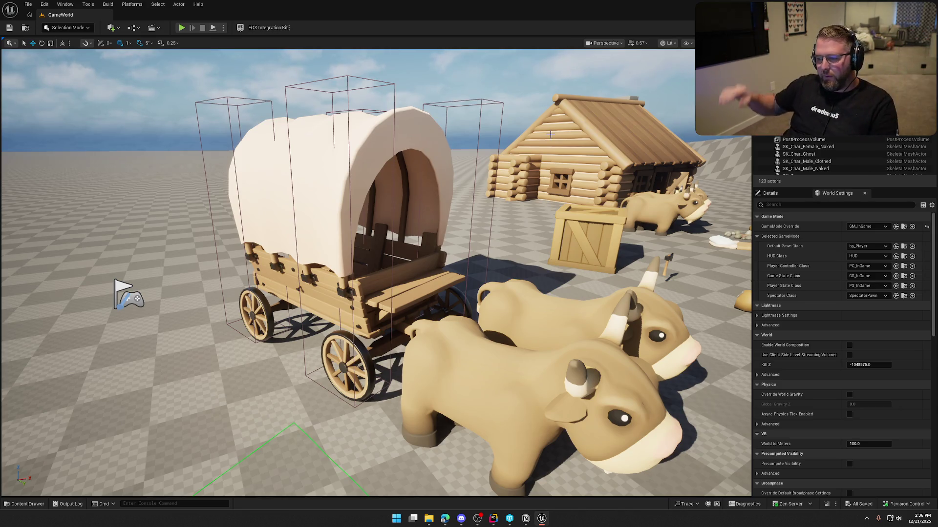
pyautogui.scroll(-5, 550, 134)
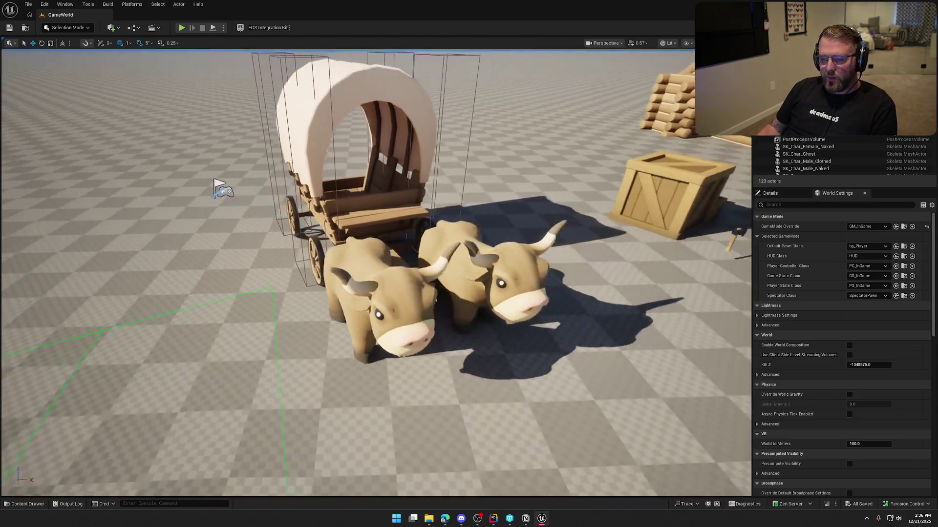
pyautogui.scroll(1, 376, 272)
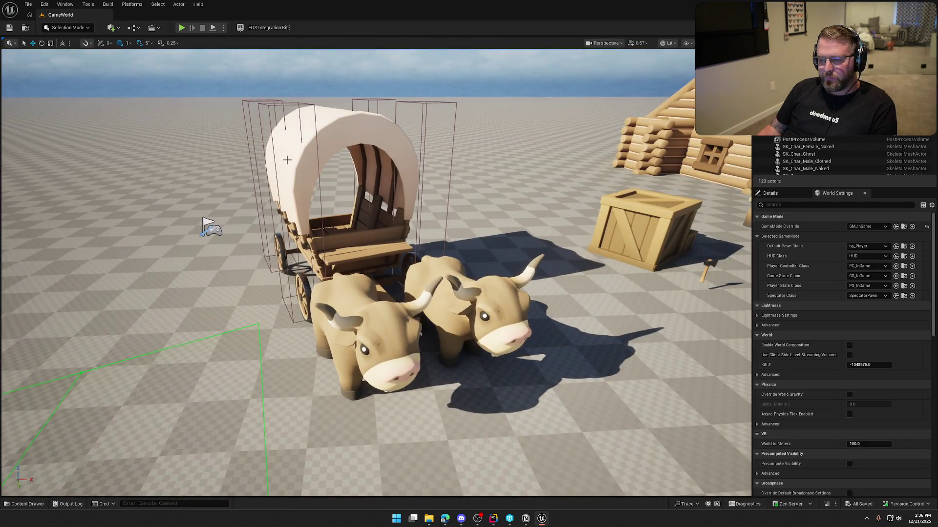
pyautogui.scroll(5, 488, 257)
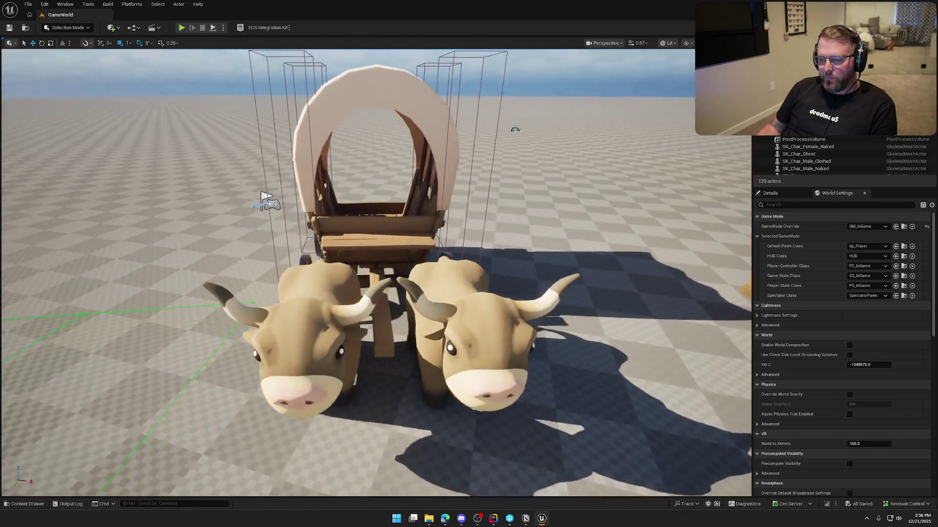
pyautogui.scroll(-5, 487, 255)
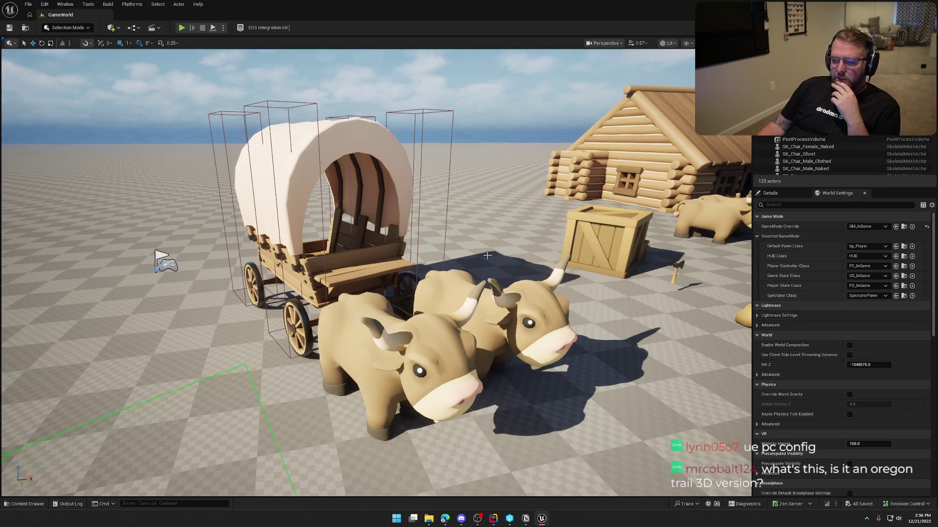
pyautogui.moveTo(487, 255)
pyautogui.mouseDown()
pyautogui.moveTo(479, 146)
pyautogui.moveTo(399, 265)
pyautogui.mouseUp()
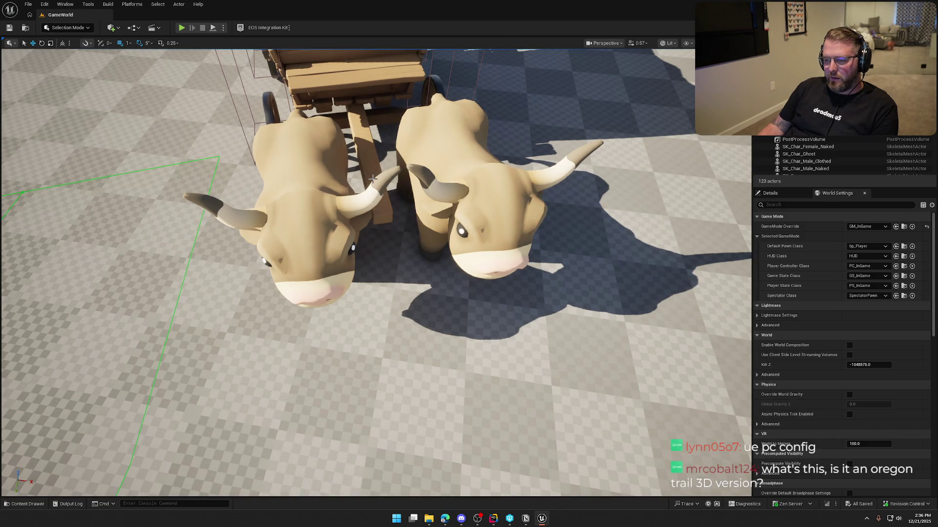
pyautogui.scroll(-5, 420, 303)
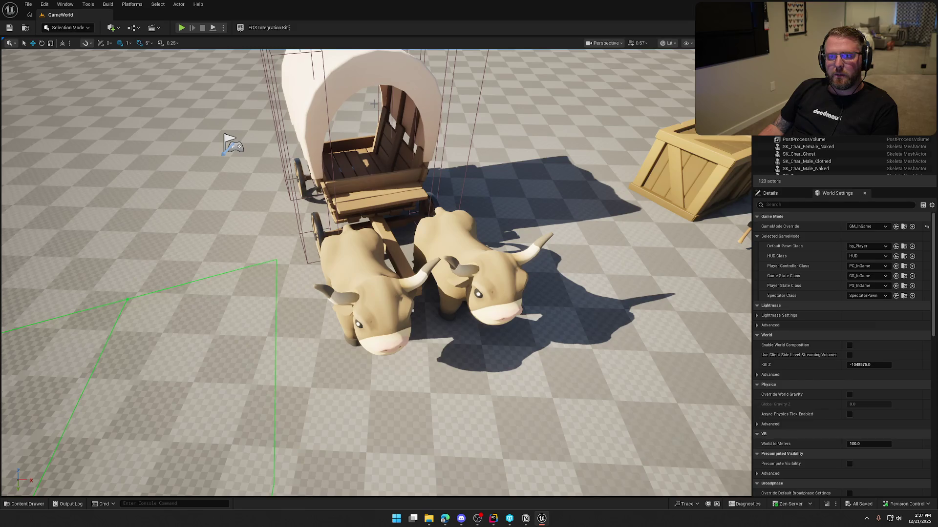
pyautogui.moveTo(373, 104)
pyautogui.mouseDown()
pyautogui.moveTo(391, 68)
pyautogui.moveTo(390, 122)
pyautogui.mouseUp()
# Play-test GameWorld, walking and sprinting the hatted character around the camp with a money bag, then stop
pyautogui.click(181, 28)
pyautogui.press('w')
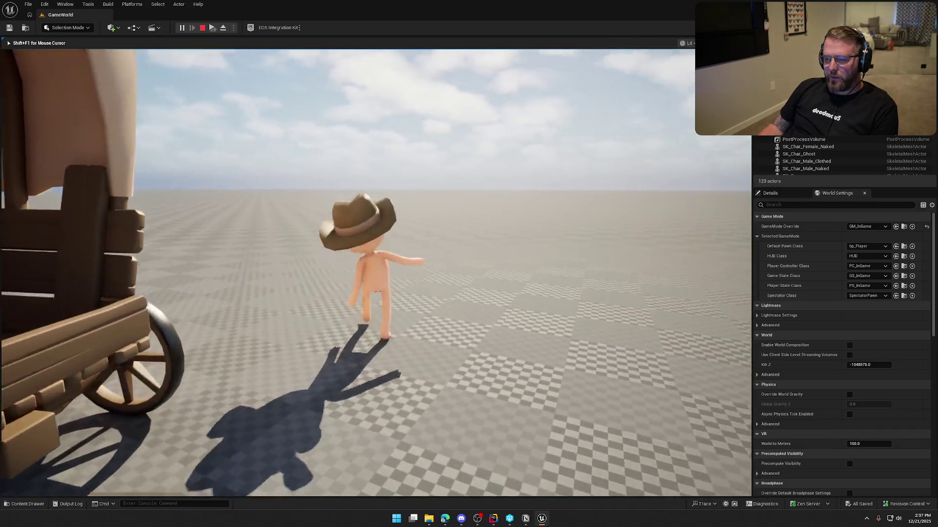
pyautogui.press('shift')
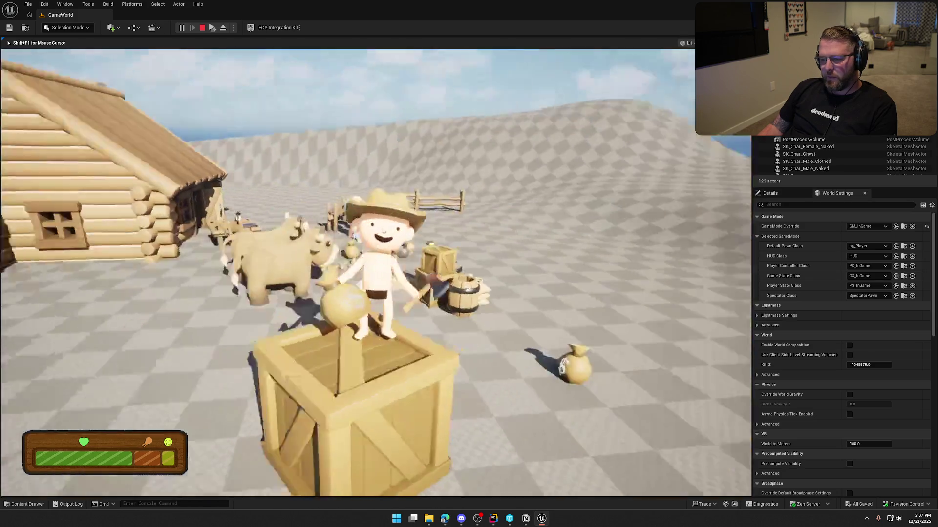
pyautogui.hotkey('shift', 'w')
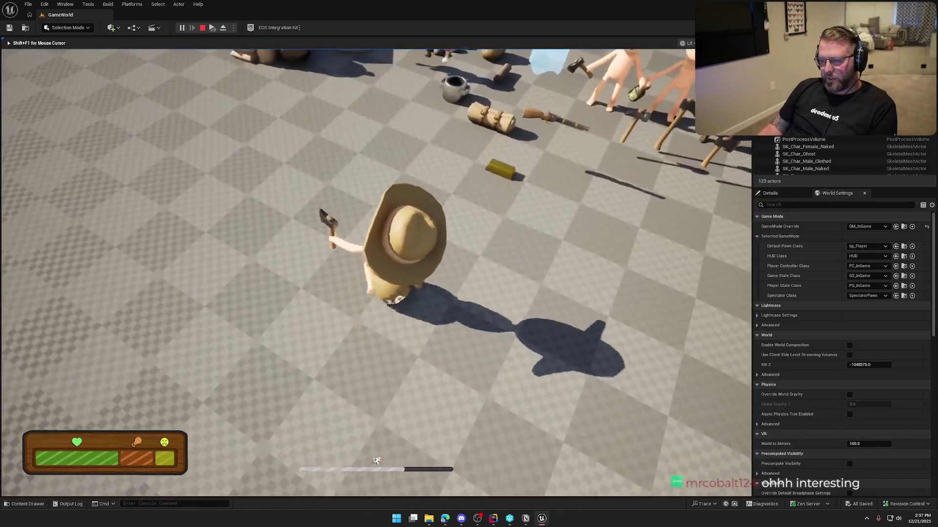
pyautogui.press('w')
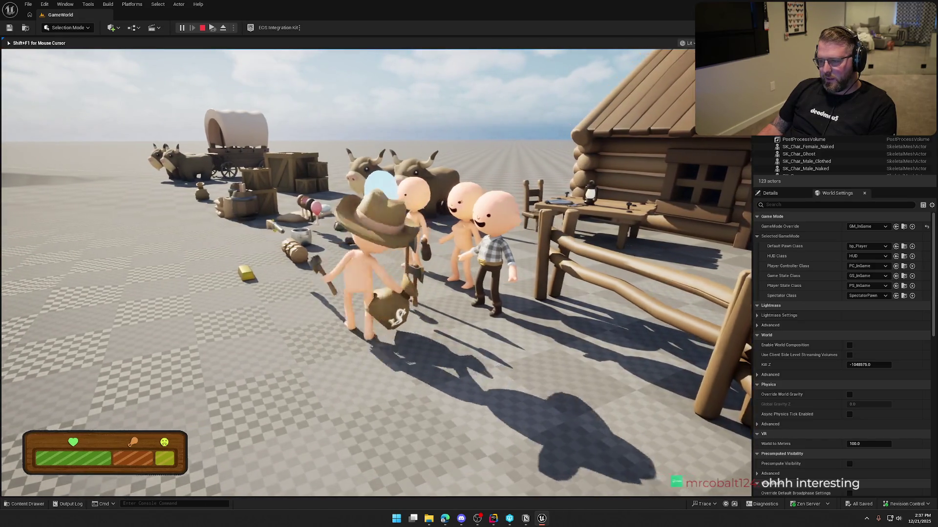
pyautogui.press('shift')
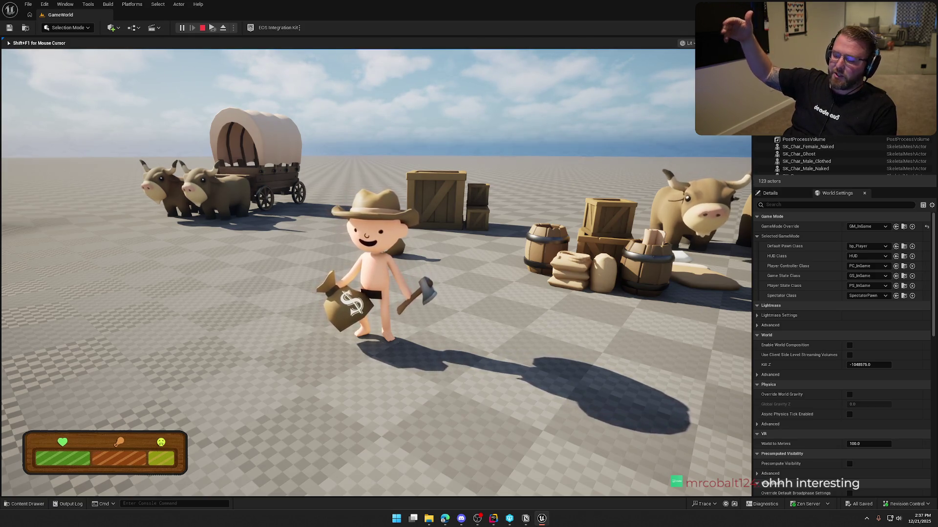
pyautogui.press('Escape')
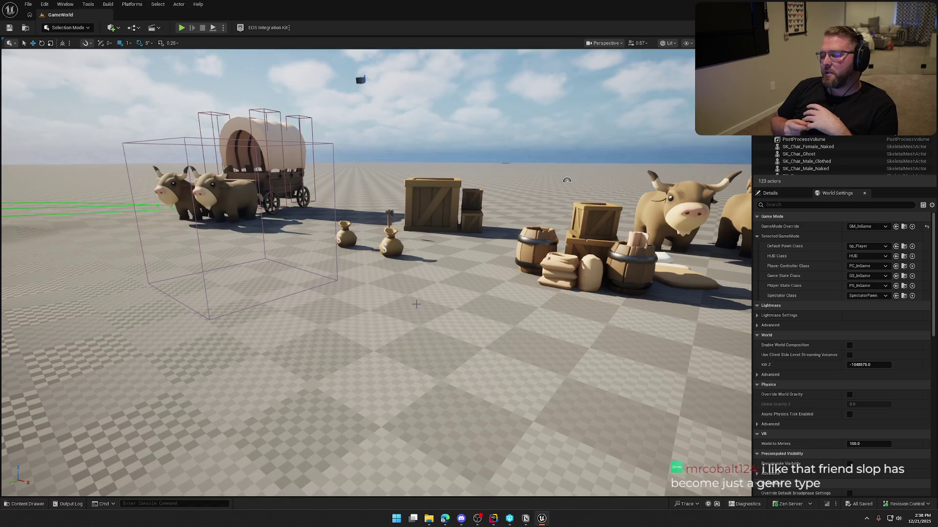
# Nudge the viewport camera, start a new play session, and walk the character toward the ox wagon
pyautogui.moveTo(416, 304); pyautogui.dragTo(469, 344)
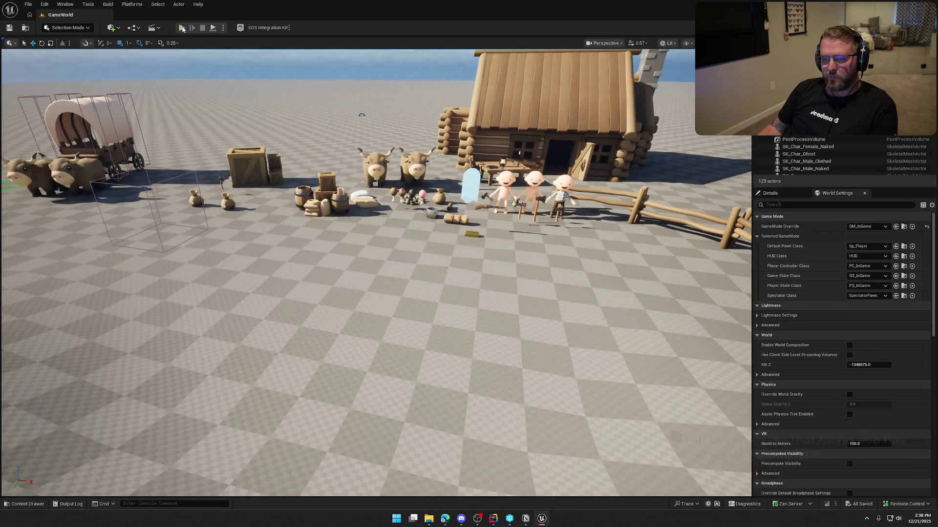
pyautogui.click(181, 27)
pyautogui.press('w')
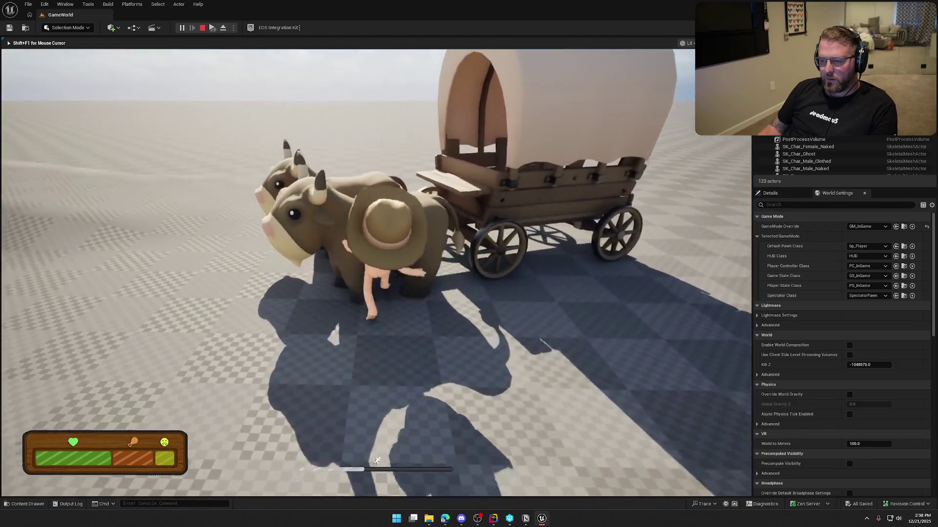
# Run the character around the cabin and ox wagon until its health drains and a ghost appears
pyautogui.press('e')
pyautogui.press('w')
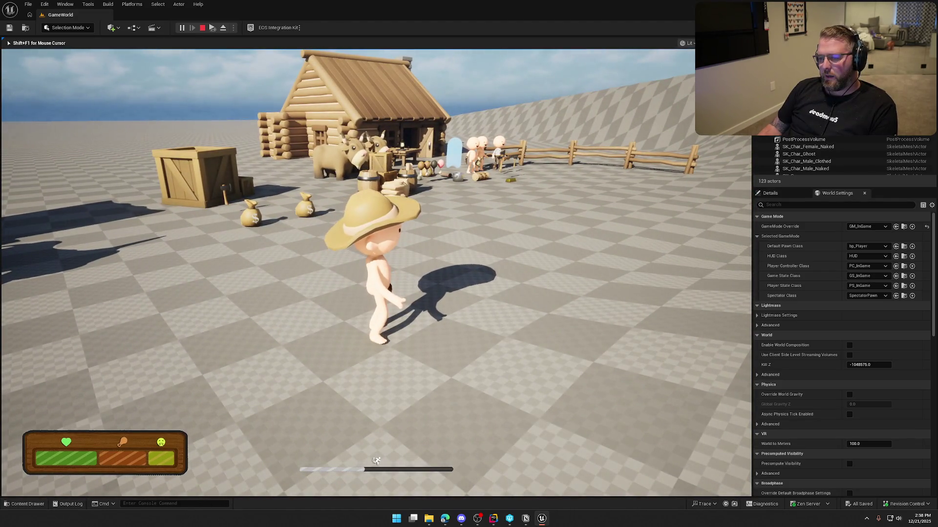
pyautogui.press('w')
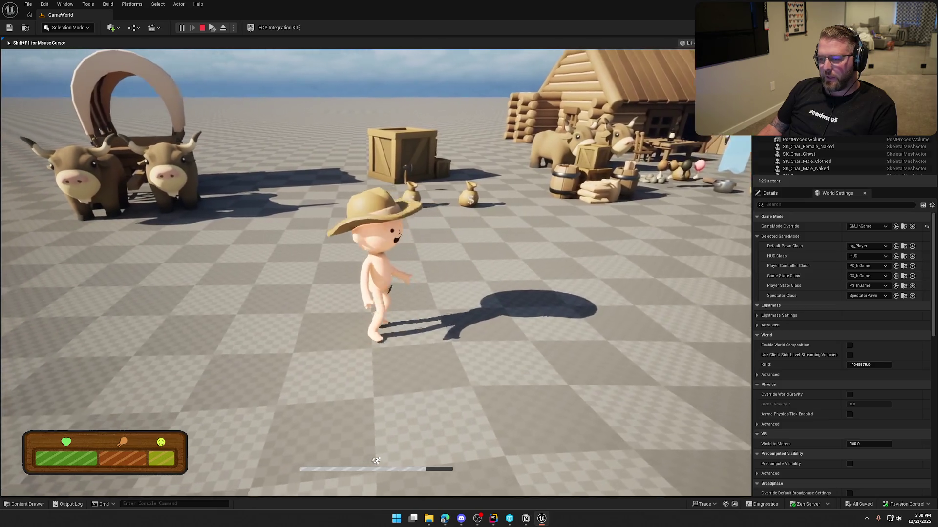
pyautogui.press('s')
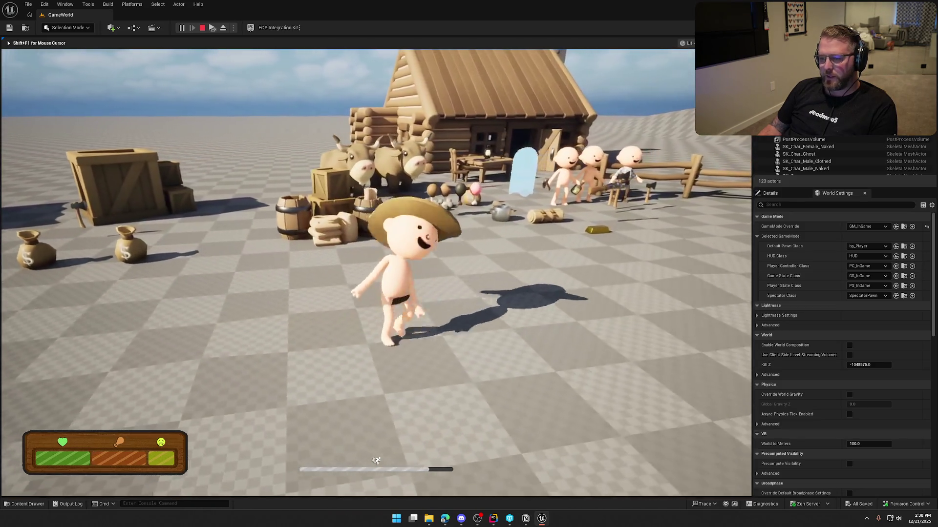
pyautogui.press('w')
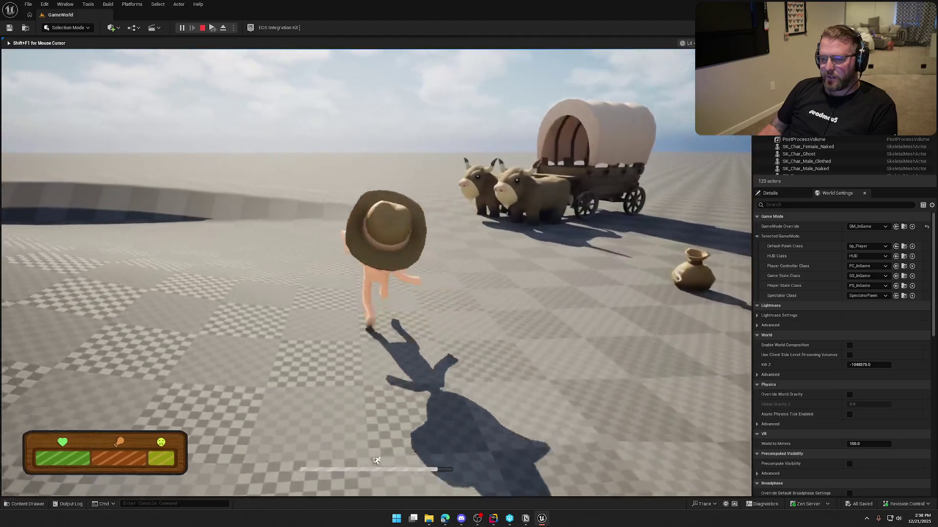
pyautogui.press('w')
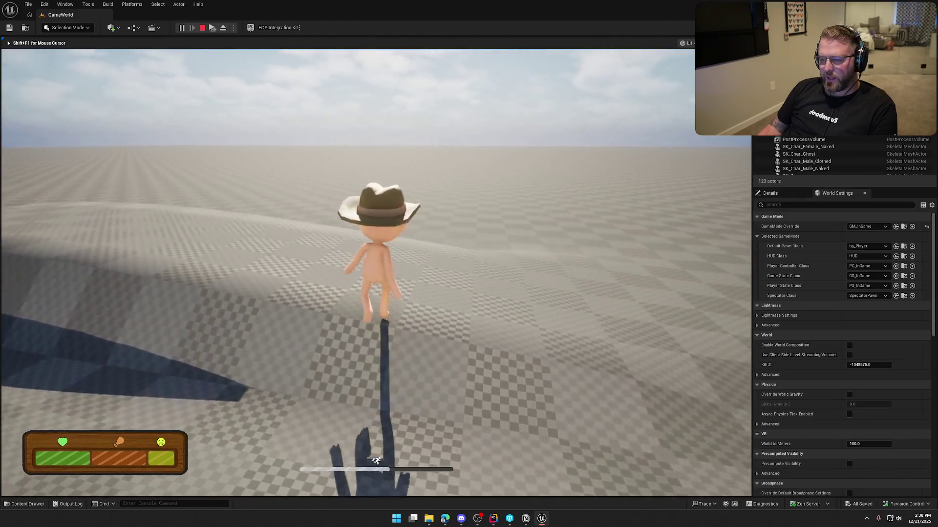
pyautogui.press('w')
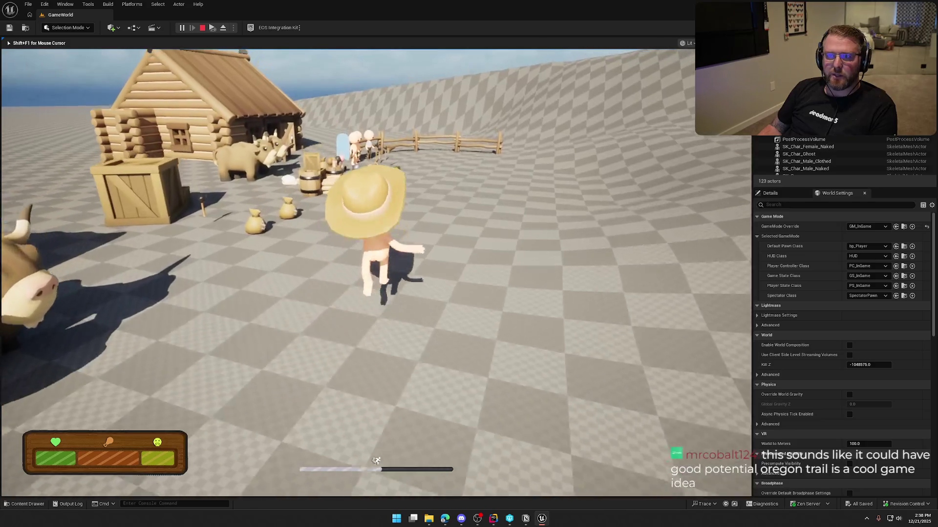
pyautogui.press('w')
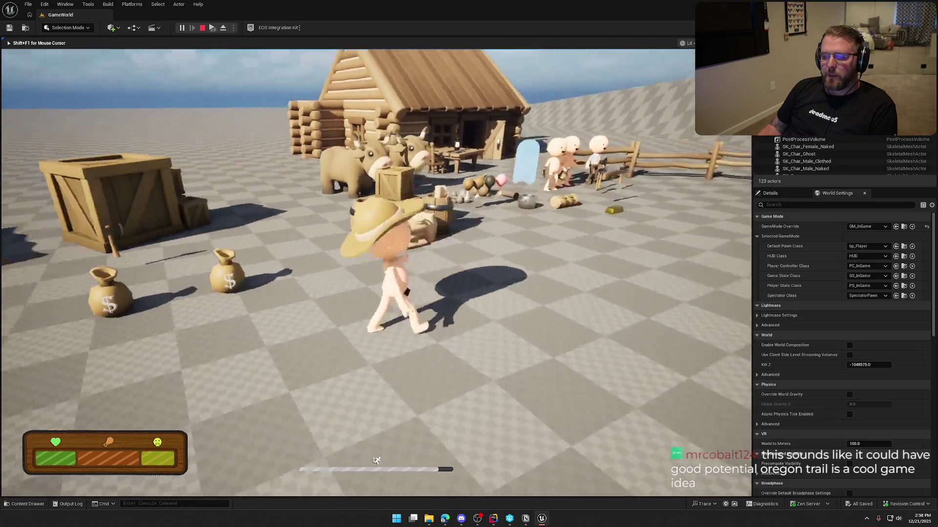
pyautogui.press('s')
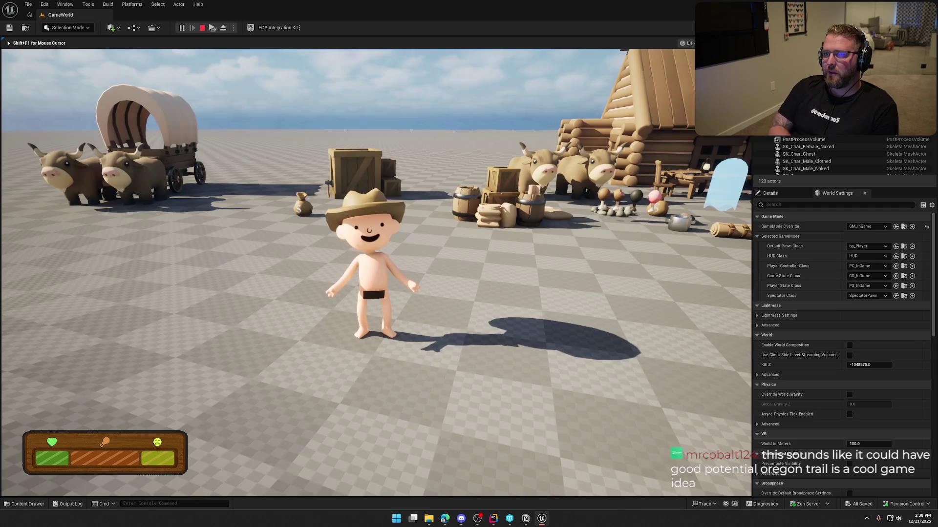
pyautogui.press('d')
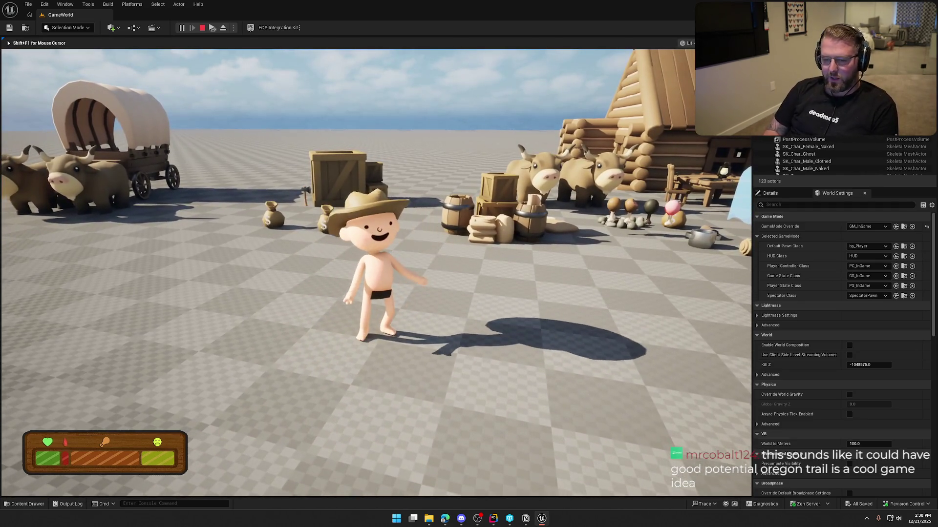
pyautogui.press('a')
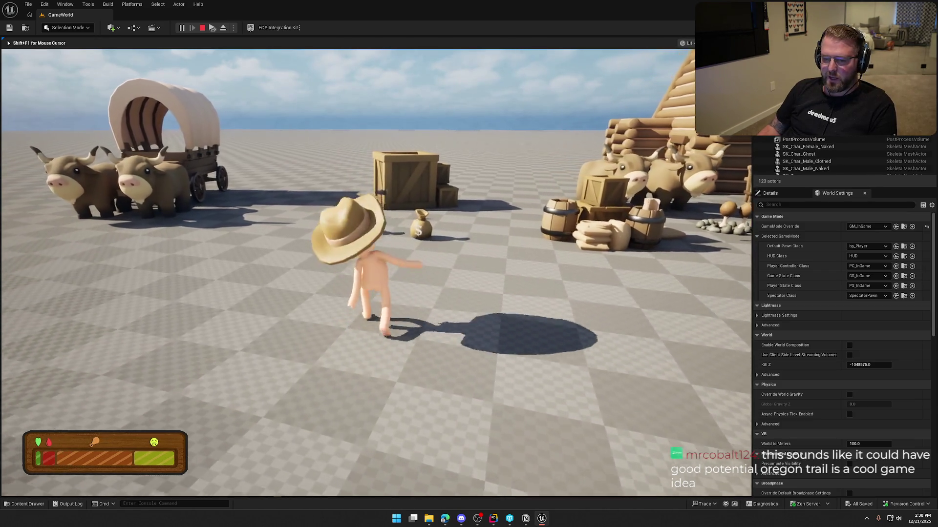
pyautogui.press('s')
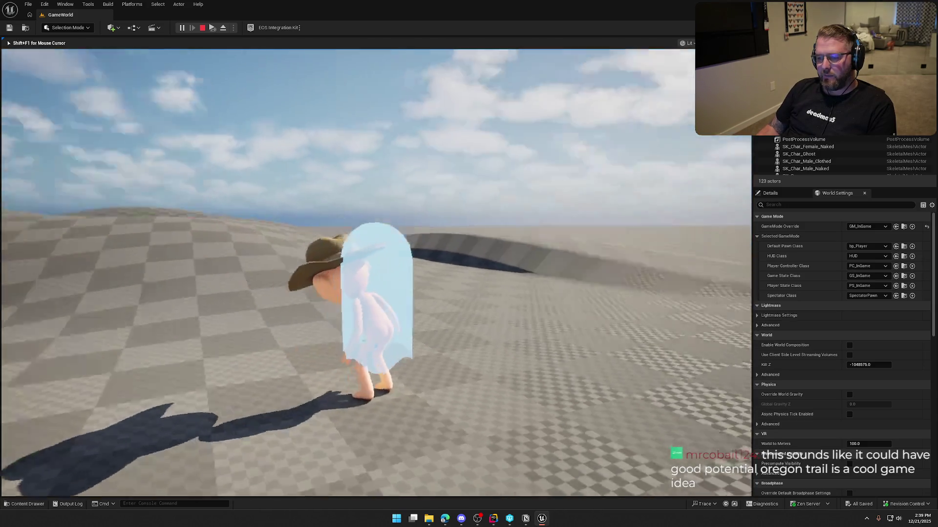
# Float the ghost past the villagers and through the oxen and wagon, then stop play
pyautogui.press('w')
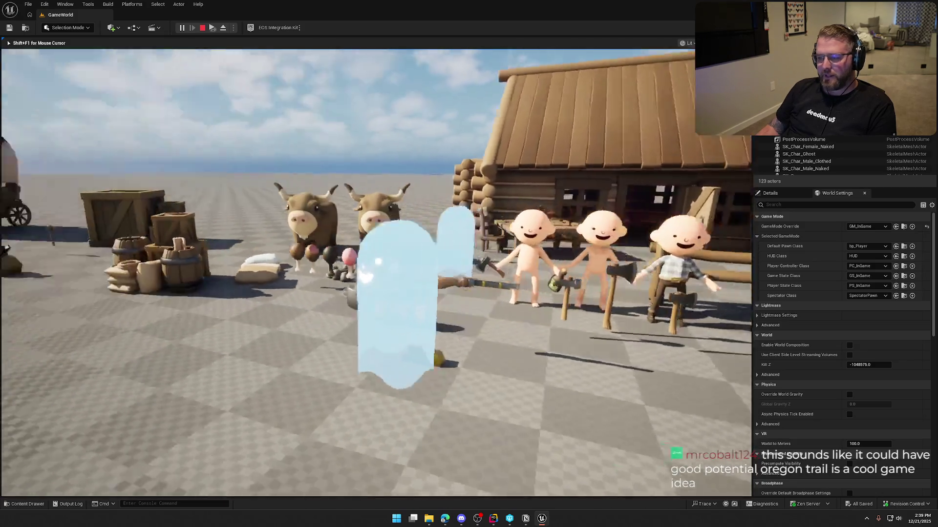
pyautogui.press('w')
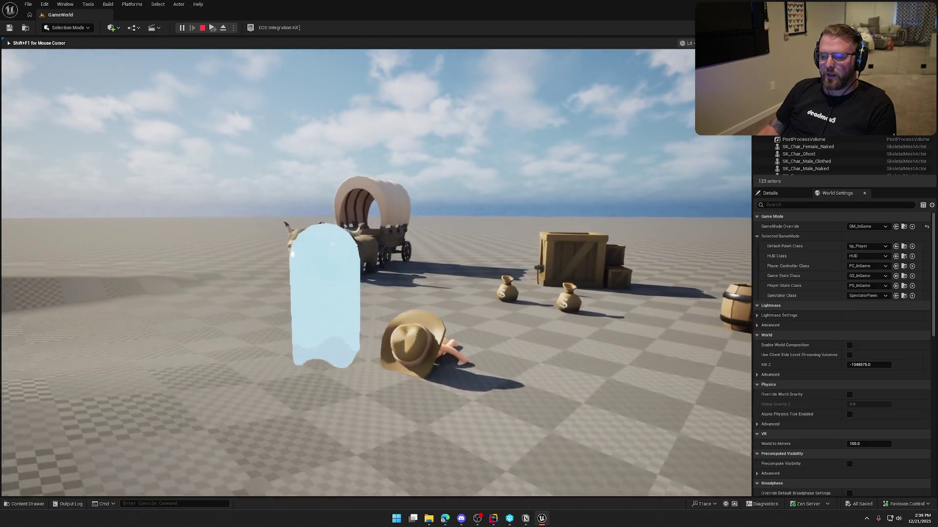
pyautogui.press('w')
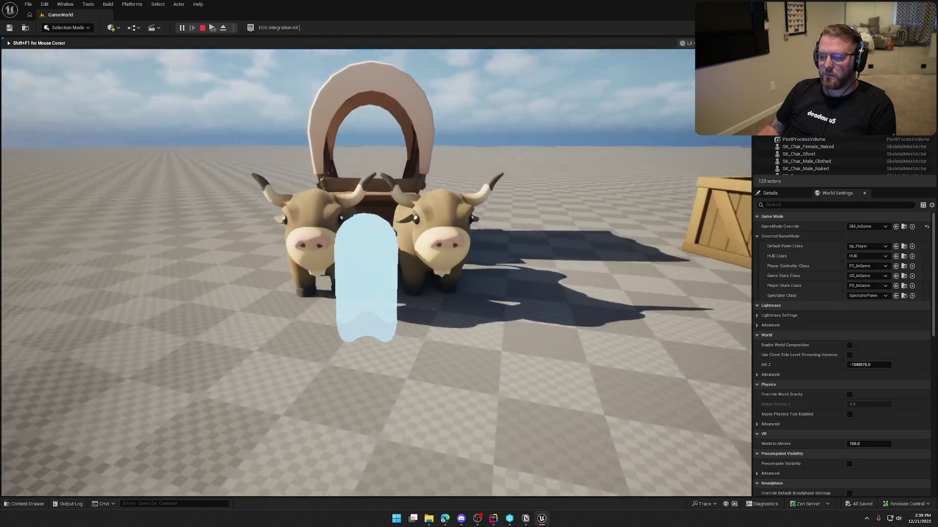
pyautogui.press('w')
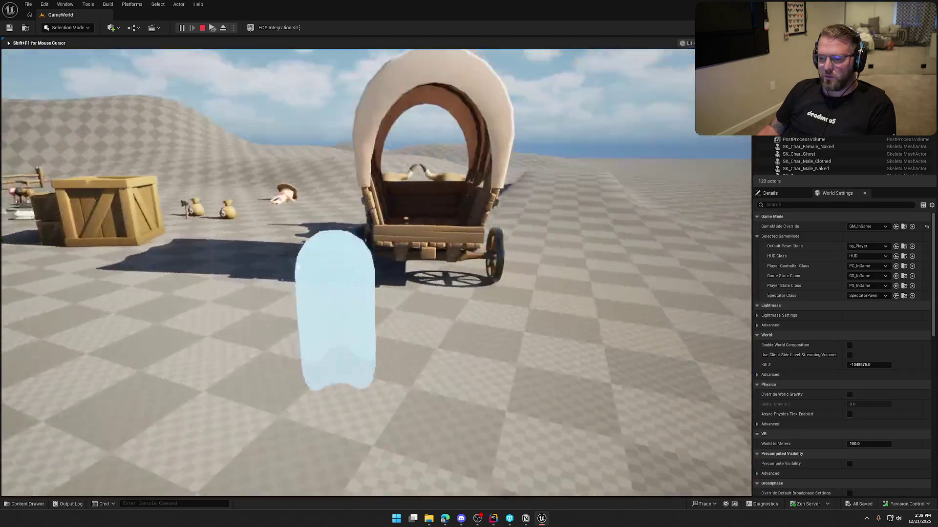
pyautogui.press('Escape')
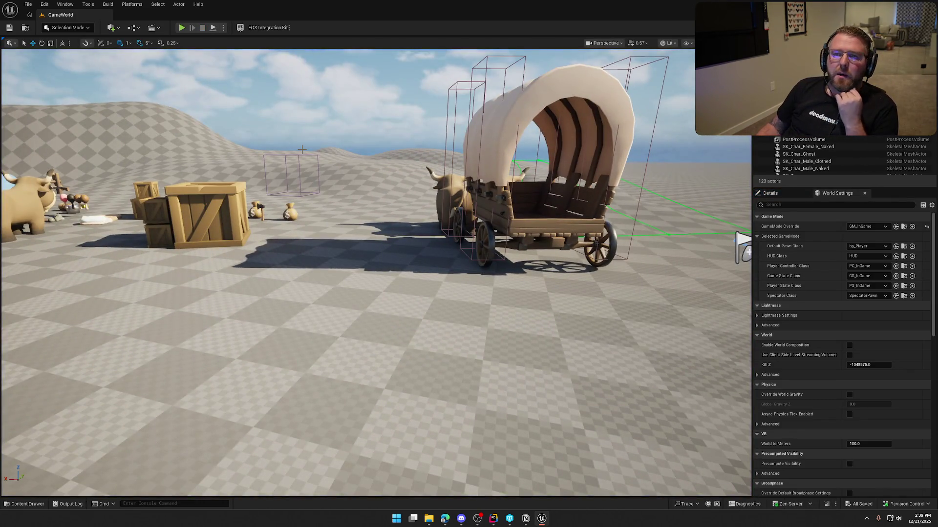
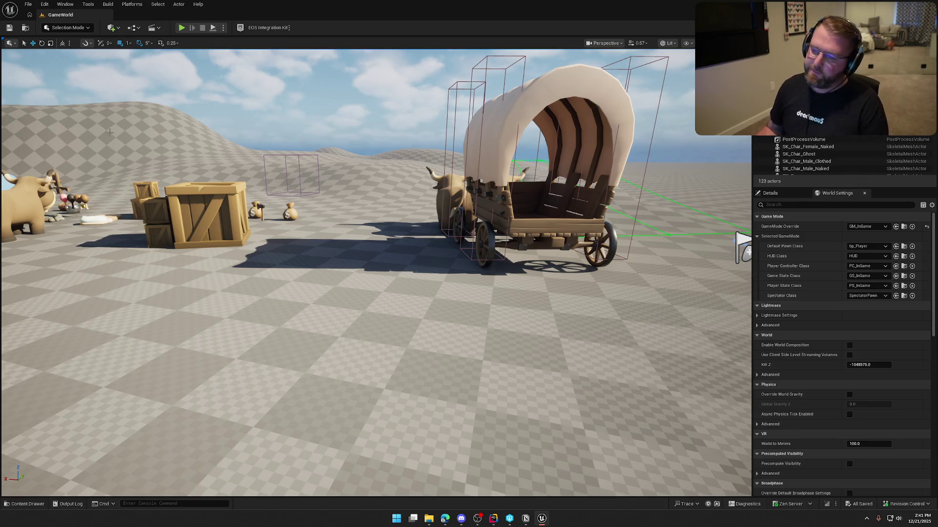
# Open the bp_Player blueprint from the Content Drawer
pyautogui.moveTo(384, 233)
pyautogui.mouseDown()
pyautogui.moveTo(655, 314)
pyautogui.moveTo(429, 66)
pyautogui.moveTo(543, 125)
pyautogui.moveTo(519, 157)
pyautogui.moveTo(313, 112)
pyautogui.moveTo(102, 105)
pyautogui.moveTo(482, 133)
pyautogui.moveTo(409, 149)
pyautogui.mouseUp()
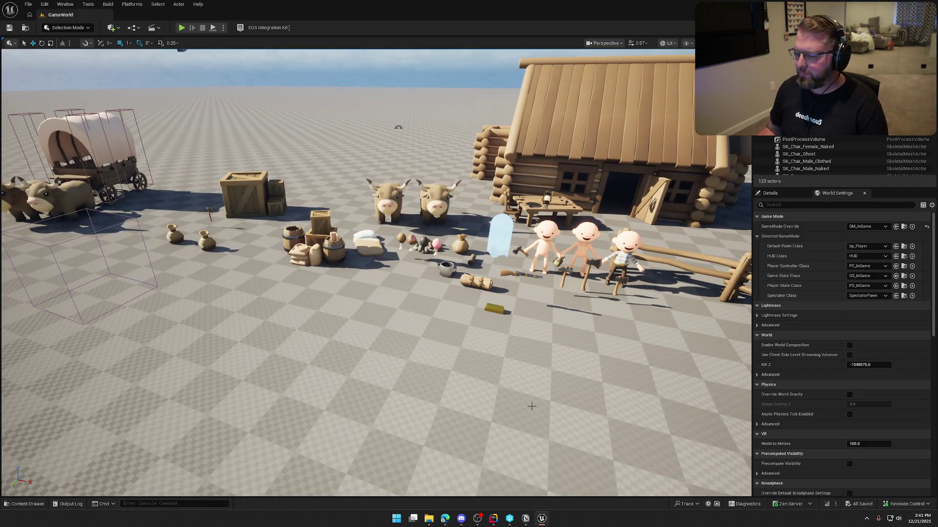
pyautogui.moveTo(493, 518)
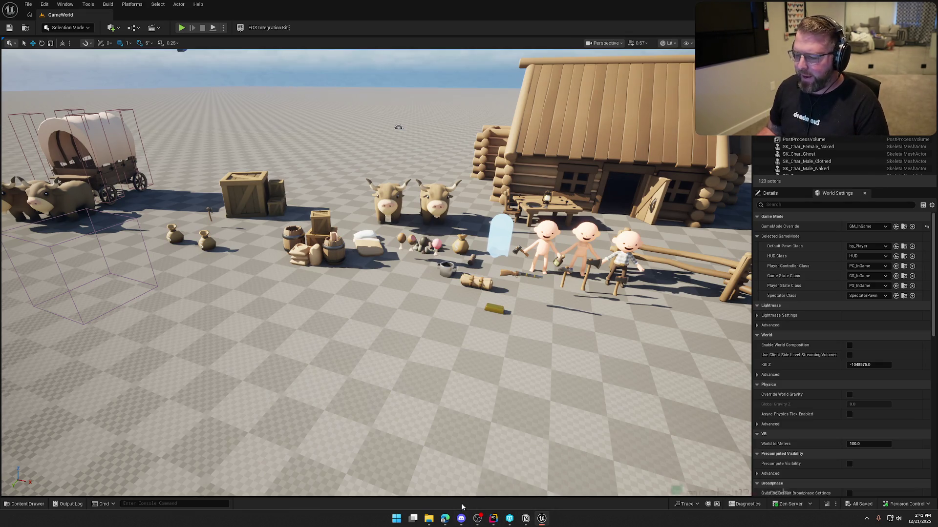
pyautogui.hotkey('ctrl', 'space')
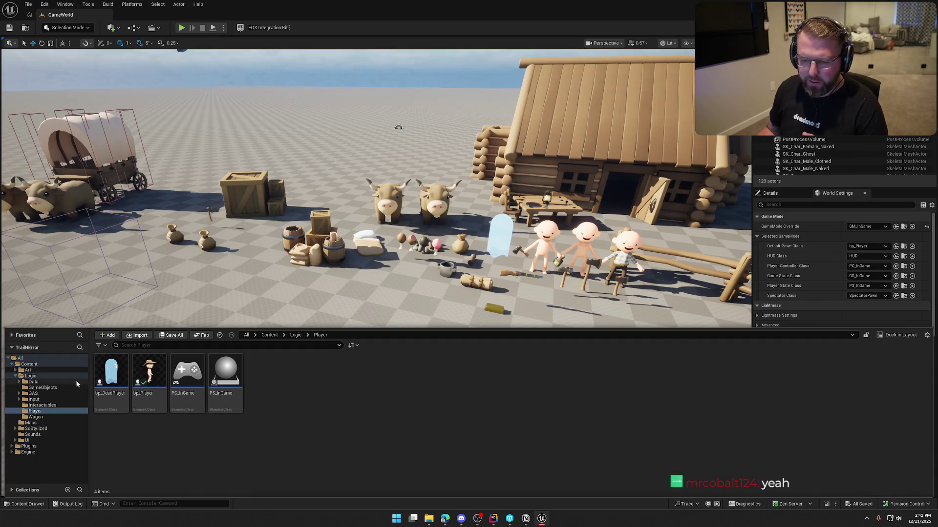
pyautogui.doubleClick(149, 374)
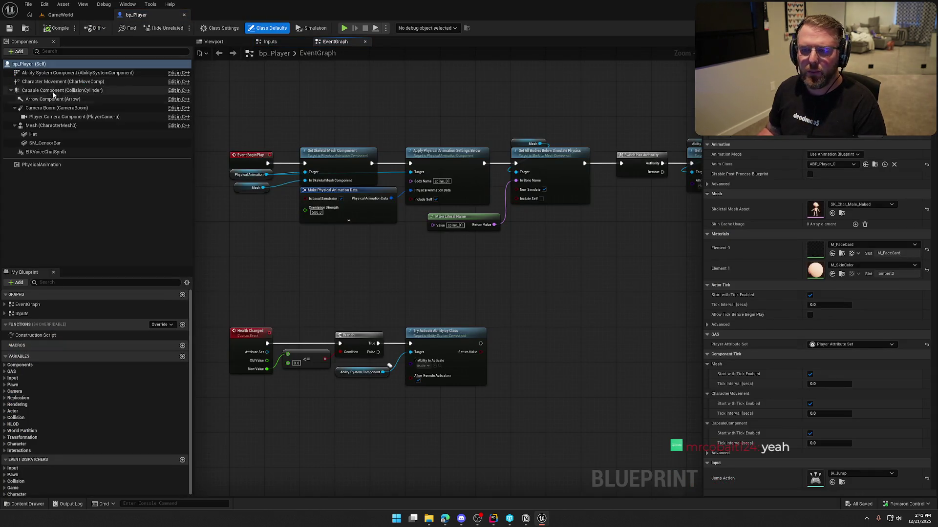
# Find the Mesh component's Anim Class asset, ABP_Player, and open it
pyautogui.moveTo(54, 86)
pyautogui.click(64, 126)
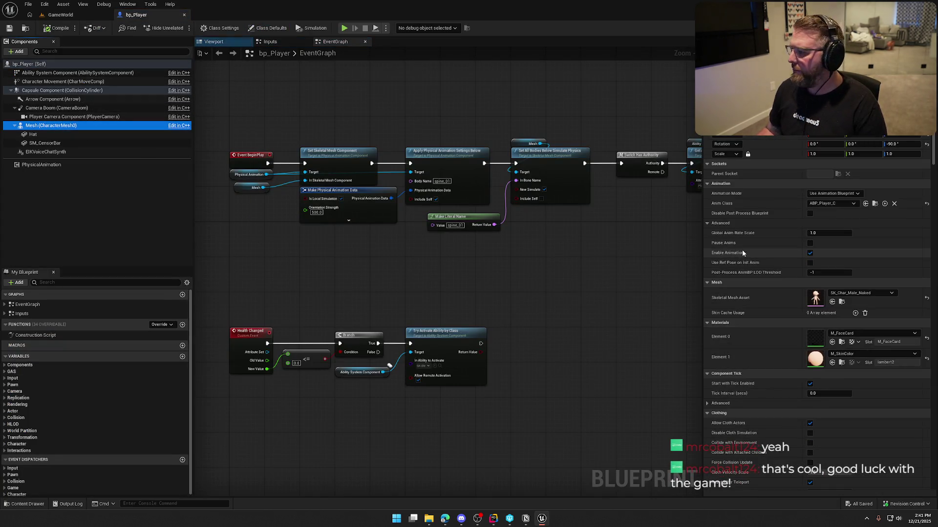
pyautogui.click(874, 203)
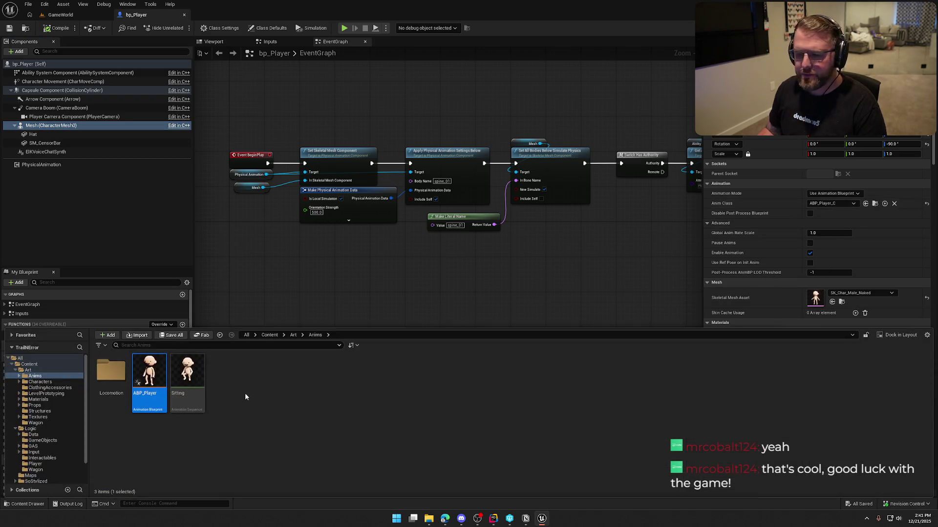
pyautogui.doubleClick(145, 372)
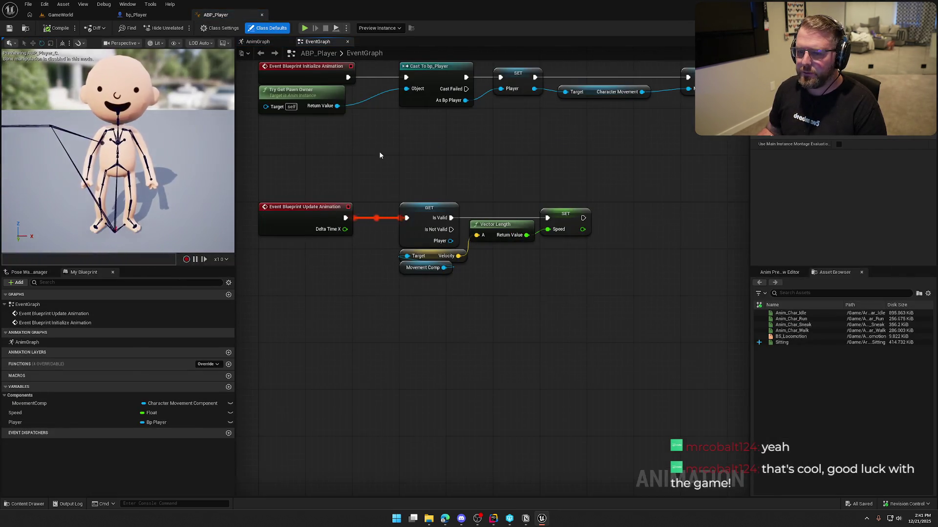
# Orbit the preview character and set Show > Bones to Selected Only
pyautogui.moveTo(132, 129); pyautogui.dragTo(234, 138)
pyautogui.moveTo(89, 138); pyautogui.dragTo(89, 138)
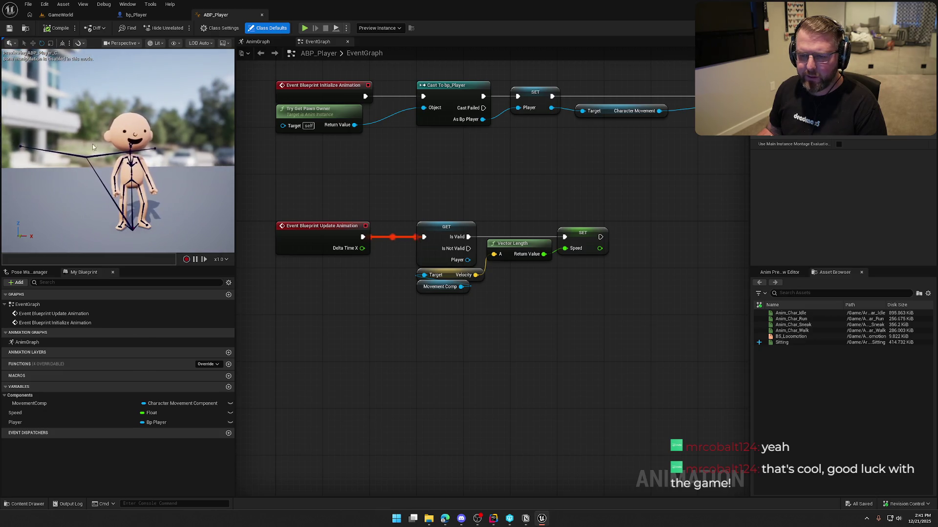
pyautogui.click(173, 43)
pyautogui.moveTo(225, 99)
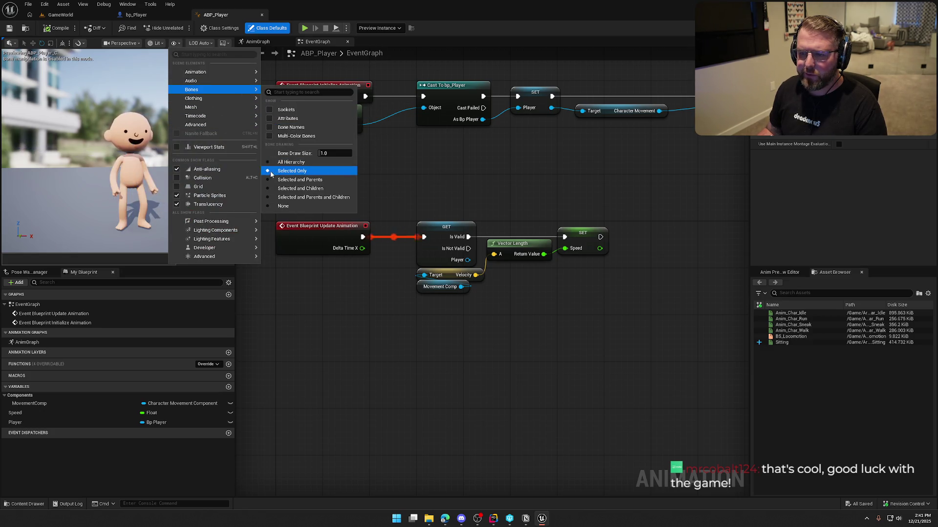
pyautogui.click(148, 136)
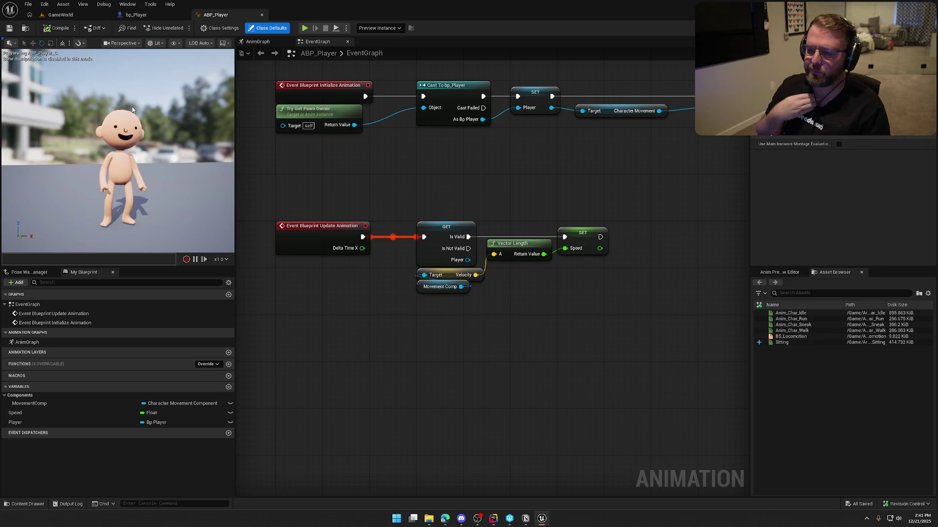
# Pan the EventGraph to centre the Speed update nodes
pyautogui.moveTo(379, 310)
pyautogui.mouseDown()
pyautogui.moveTo(438, 356)
pyautogui.moveTo(446, 378)
pyautogui.moveTo(469, 379)
pyautogui.mouseUp()
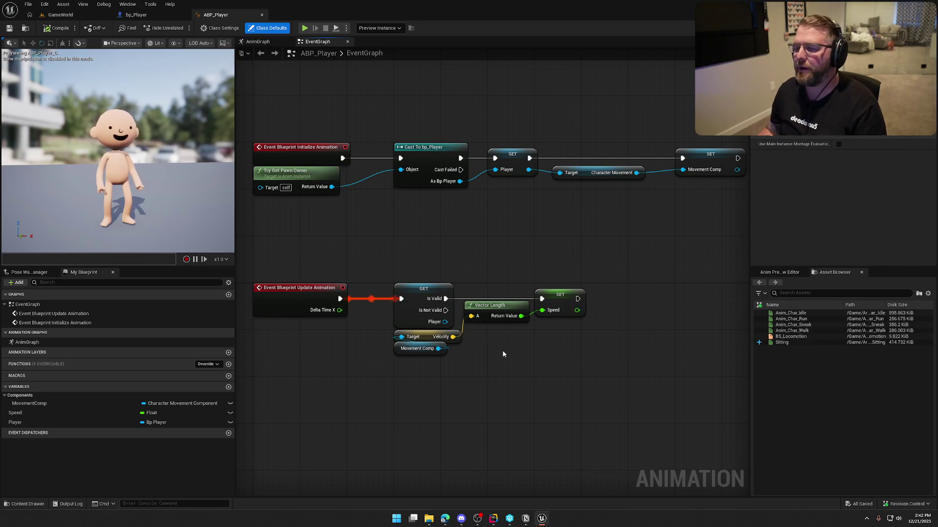
pyautogui.moveTo(497, 350)
pyautogui.mouseDown()
pyautogui.moveTo(471, 338)
pyautogui.moveTo(480, 330)
pyautogui.mouseUp()
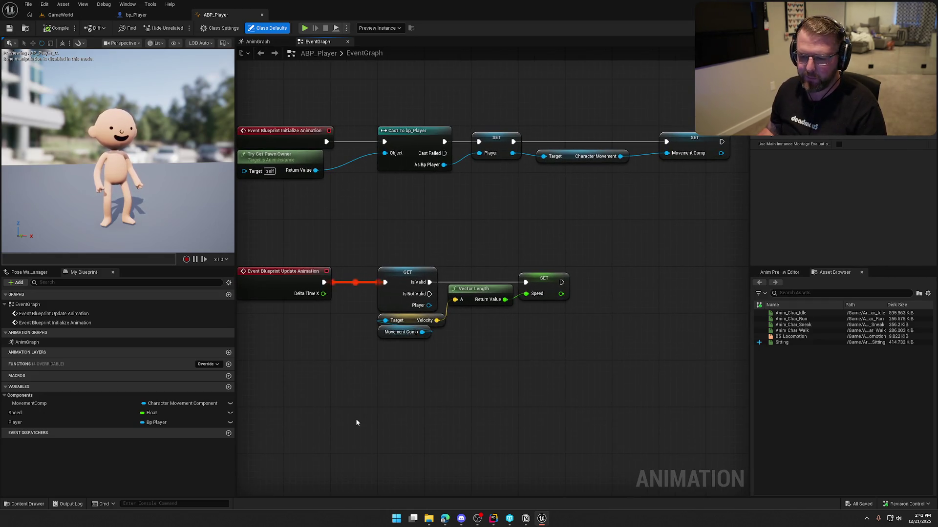
pyautogui.moveTo(522, 368)
pyautogui.mouseDown()
pyautogui.moveTo(453, 352)
pyautogui.moveTo(473, 326)
pyautogui.mouseUp()
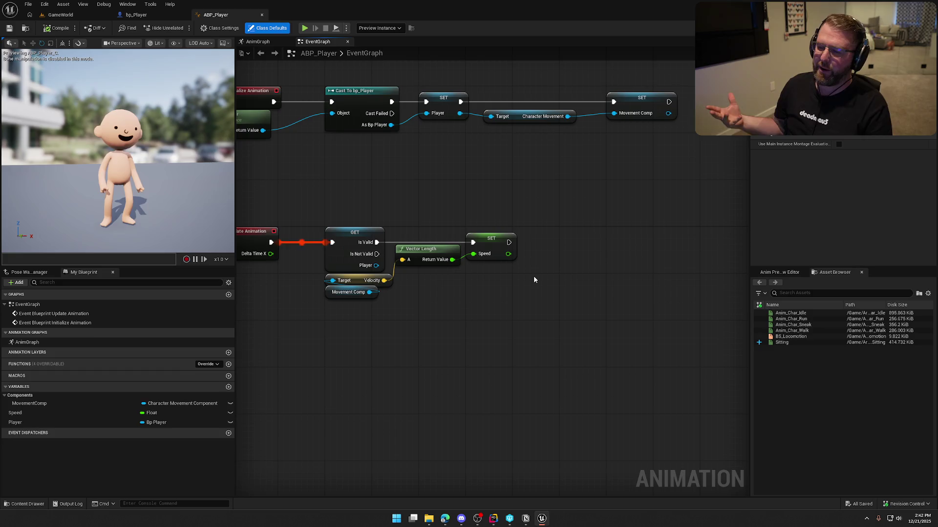
pyautogui.press('Home')
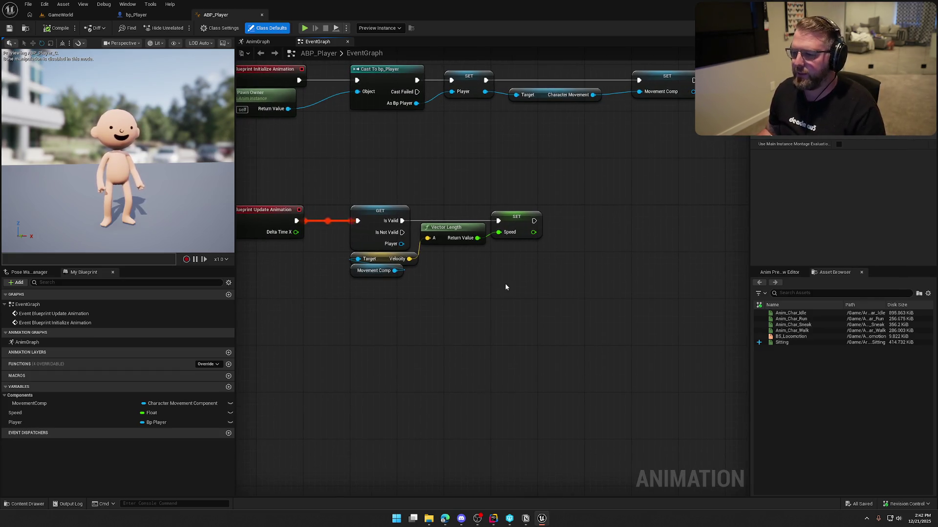
pyautogui.moveTo(476, 273)
pyautogui.mouseDown()
pyautogui.moveTo(505, 281)
pyautogui.moveTo(506, 303)
pyautogui.mouseUp()
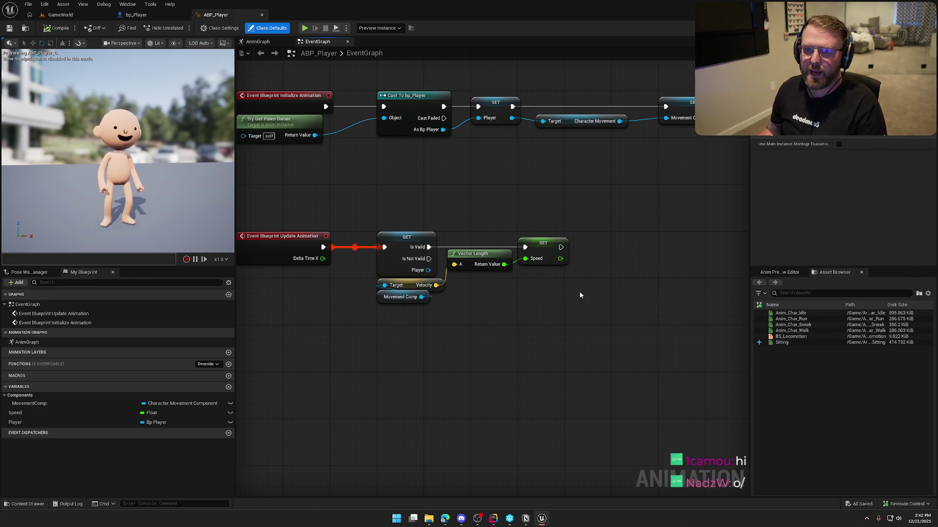
pyautogui.moveTo(558, 304); pyautogui.dragTo(560, 285)
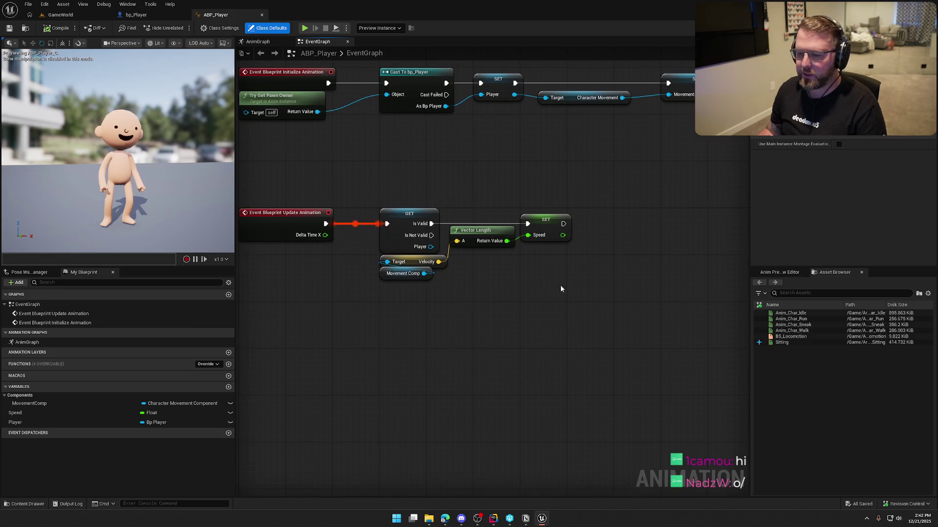
# Add the isDrivingWagon variable, compile, check out ABP_Player to save, and show the AnimGraph
pyautogui.click(228, 387)
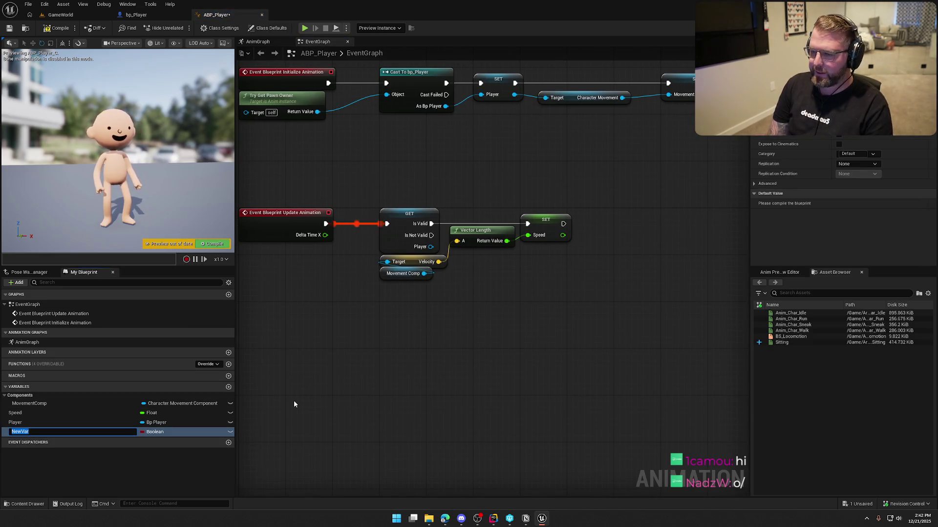
pyautogui.write('isDriv')
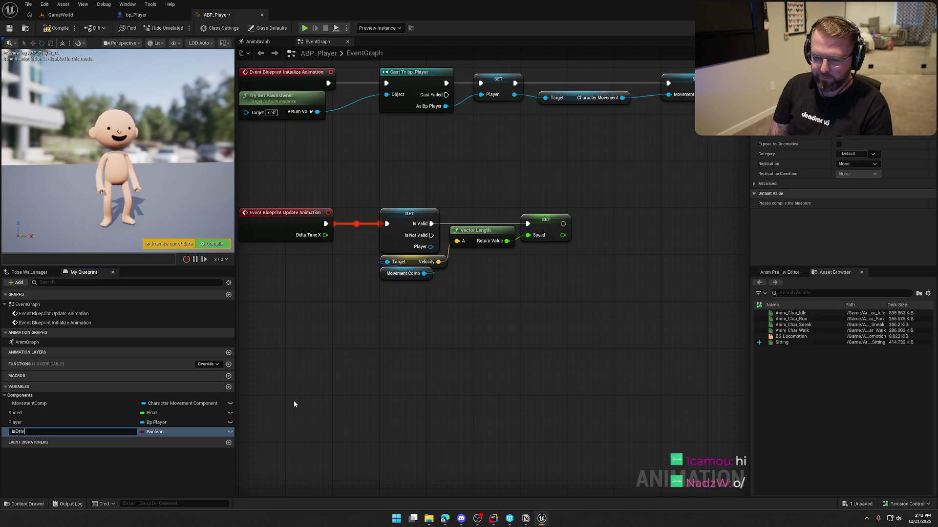
pyautogui.write('ingWagon')
pyautogui.press('Return')
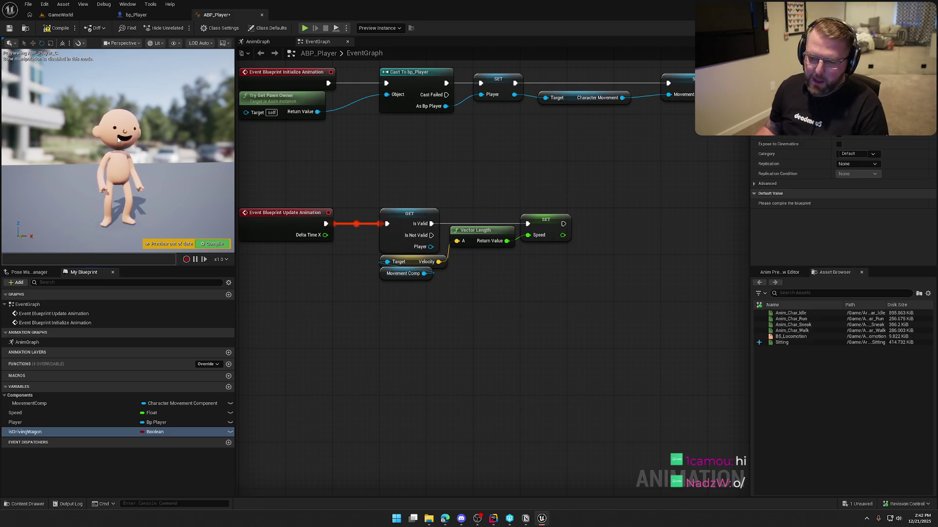
pyautogui.click(57, 28)
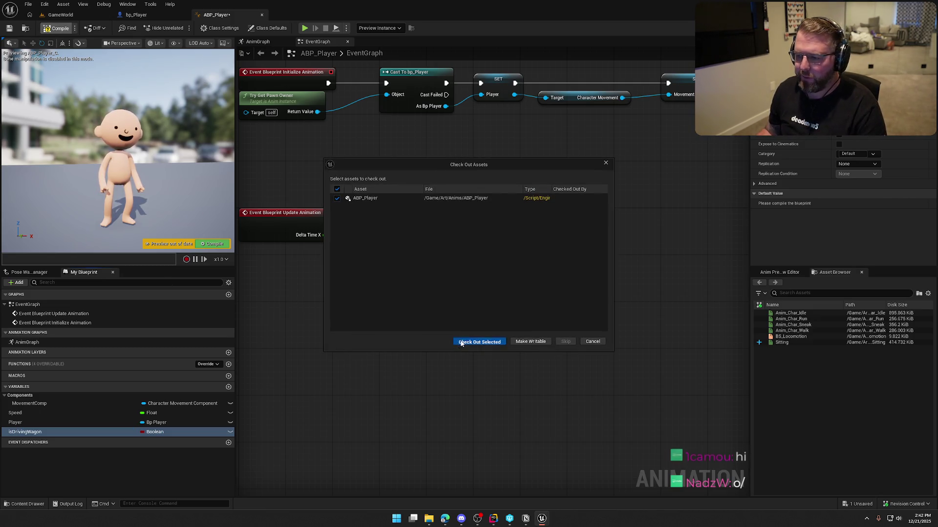
pyautogui.click(461, 342)
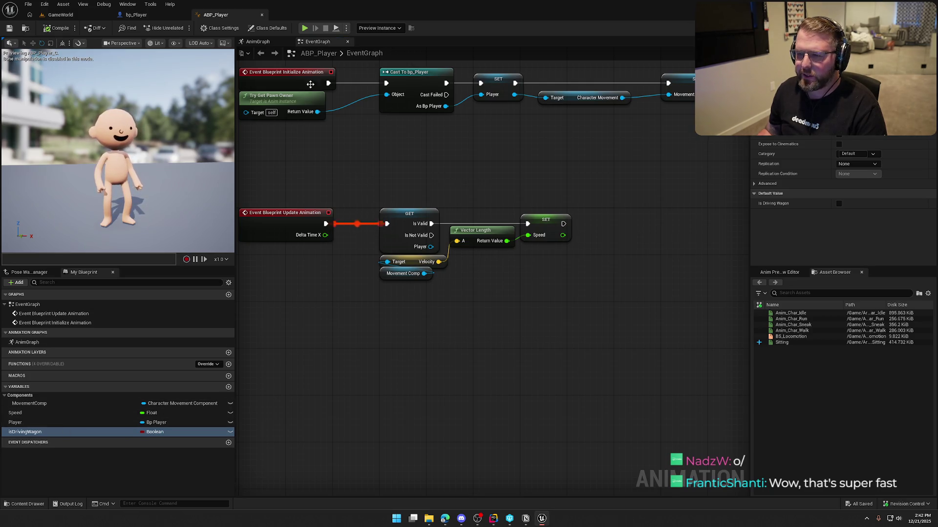
pyautogui.click(257, 42)
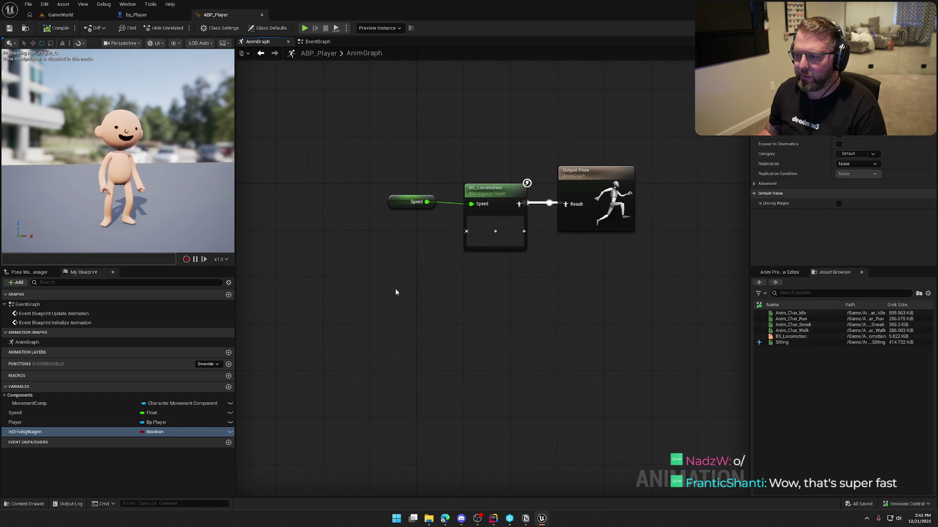
# Make the variable a Gameplay Tag Container and feed its getter into a new Has Tag node
pyautogui.click(152, 432)
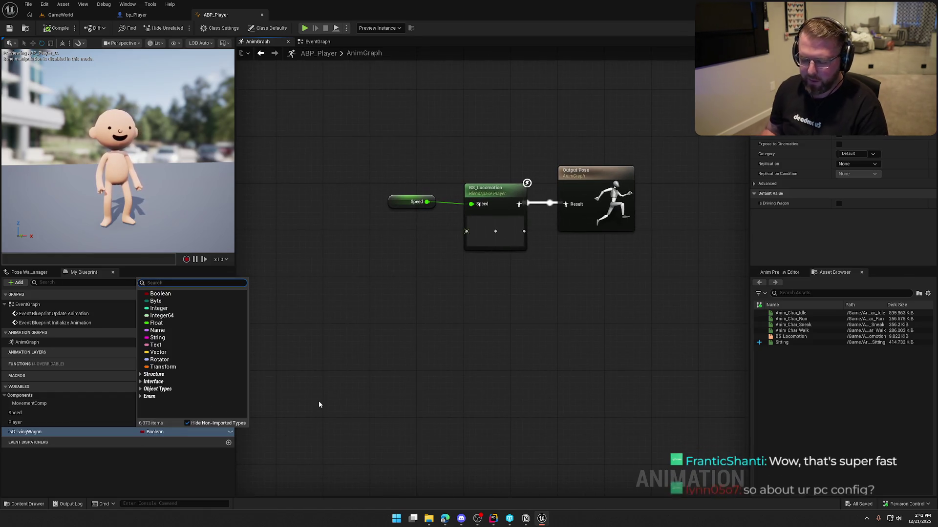
pyautogui.write('gacon')
pyautogui.click(185, 301)
pyautogui.moveTo(30, 431)
pyautogui.mouseDown()
pyautogui.moveTo(65, 433)
pyautogui.moveTo(335, 258)
pyautogui.moveTo(379, 262)
pyautogui.moveTo(367, 251)
pyautogui.mouseUp()
pyautogui.write('has tag')
pyautogui.press('Return')
# Rename the variable from isDrivingWagon to PlayerStatus
pyautogui.click(161, 432)
pyautogui.press('F2')
pyautogui.write('PlayerStatus')
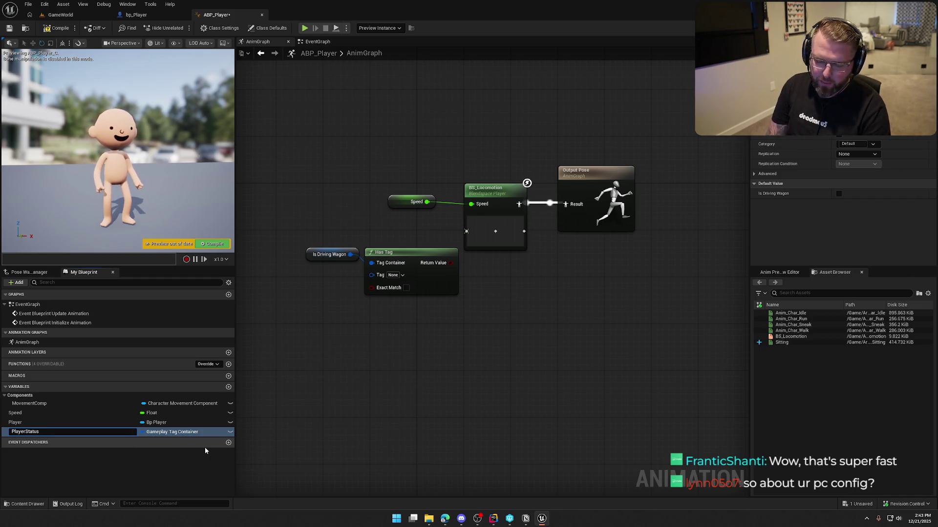
pyautogui.press('Return')
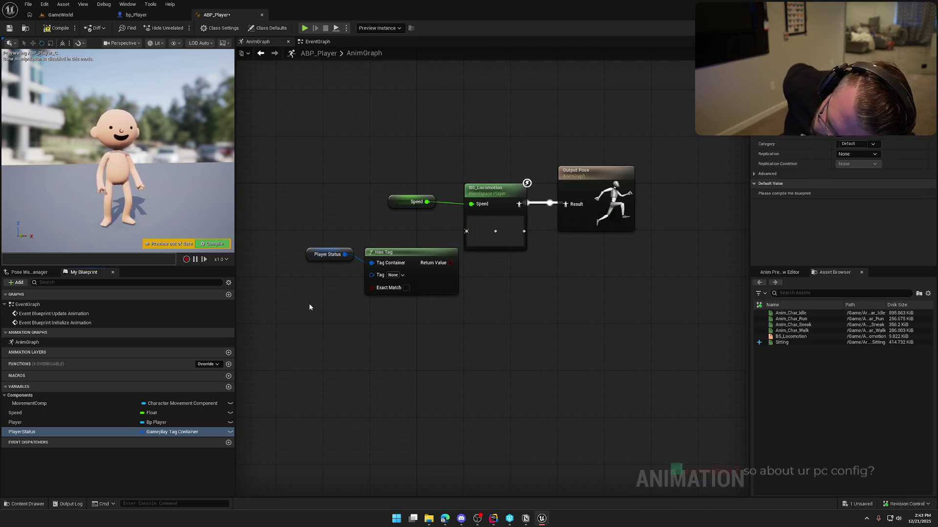
pyautogui.click(317, 41)
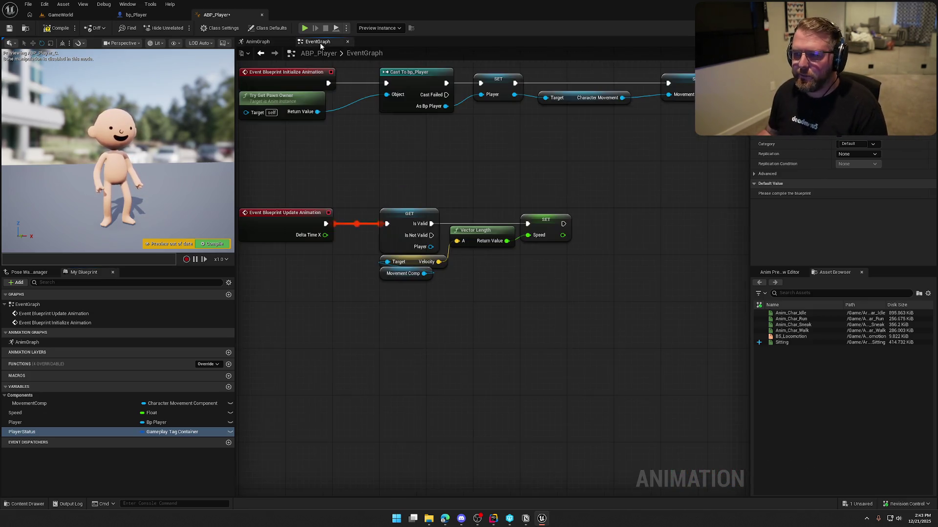
# Chain the player's Ability System Component into a Get Owned Gameplay Tags node
pyautogui.moveTo(461, 273); pyautogui.dragTo(429, 319)
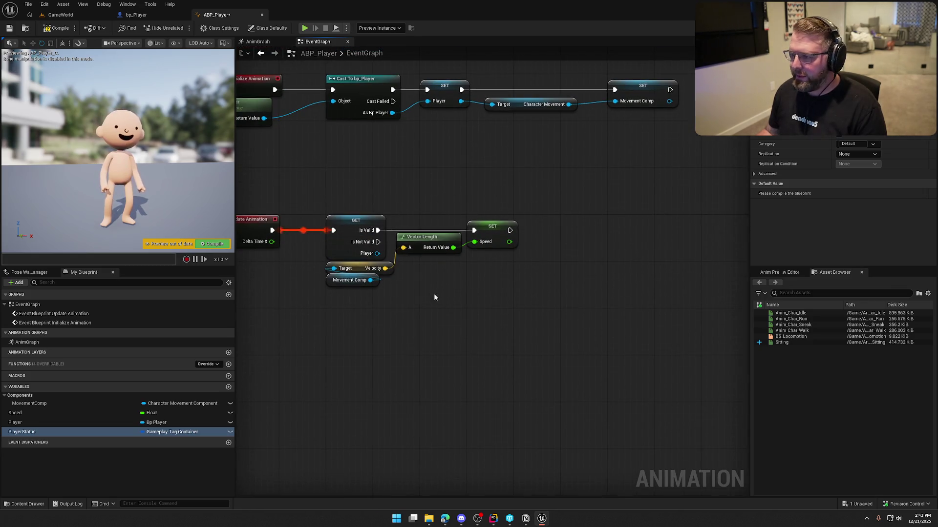
pyautogui.moveTo(377, 253); pyautogui.dragTo(448, 282)
pyautogui.write('get ability')
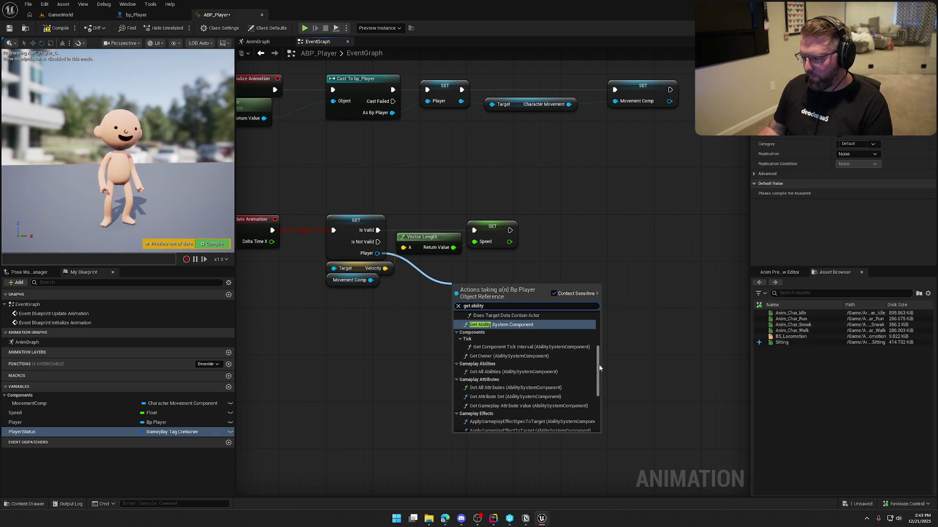
pyautogui.scroll(-5, 598, 361)
pyautogui.click(582, 433)
pyautogui.moveTo(486, 286)
pyautogui.mouseDown()
pyautogui.moveTo(455, 269)
pyautogui.moveTo(461, 274)
pyautogui.mouseUp()
pyautogui.write('get tag')
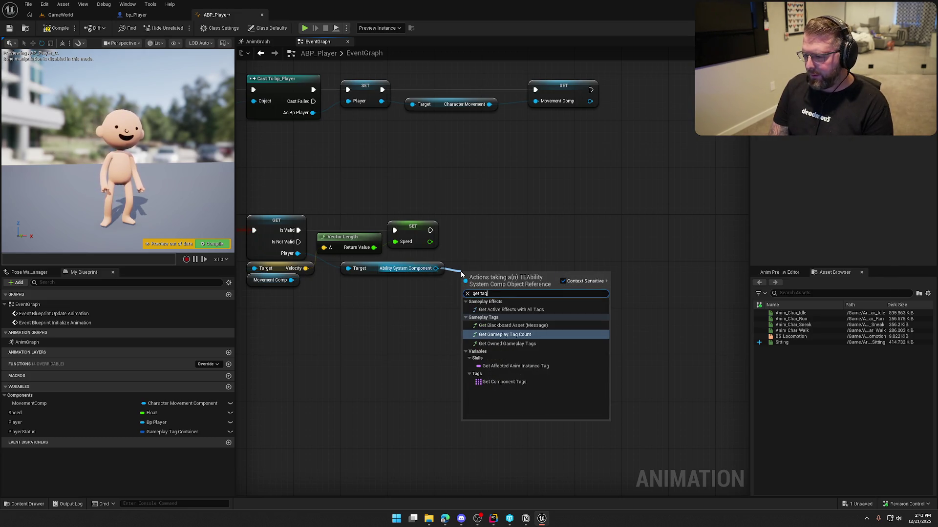
pyautogui.press('Down')
pyautogui.press('Return')
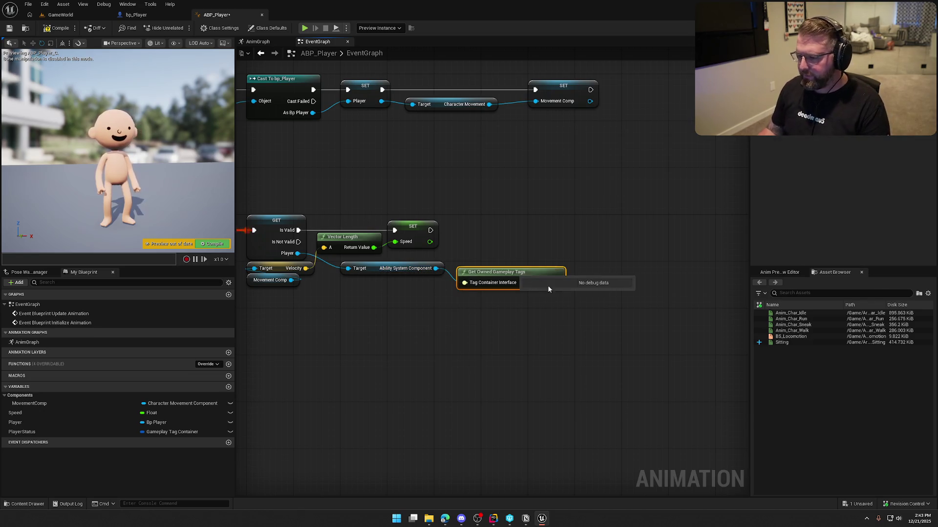
pyautogui.moveTo(530, 272); pyautogui.dragTo(524, 260)
pyautogui.click(596, 324)
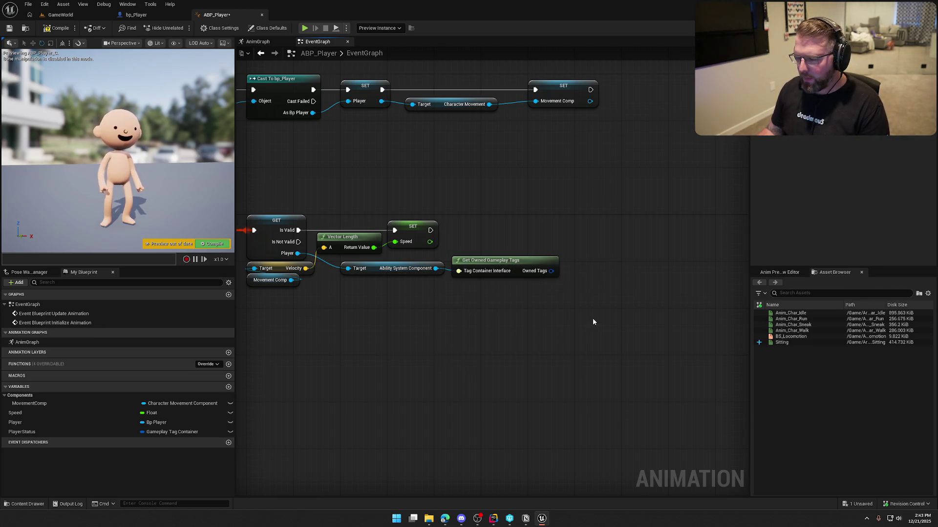
# Set PlayerStatus from the owned gameplay tags with a setter node
pyautogui.moveTo(30, 432); pyautogui.dragTo(622, 244)
pyautogui.moveTo(552, 271)
pyautogui.mouseDown()
pyautogui.moveTo(629, 254)
pyautogui.moveTo(718, 251)
pyautogui.moveTo(430, 230)
pyautogui.mouseUp()
pyautogui.moveTo(638, 238); pyautogui.dragTo(602, 228)
pyautogui.click(597, 289)
# Recompile until the Player Status warning clears, then select the AnimGraph's Player Status and Has Tag nodes
pyautogui.click(52, 28)
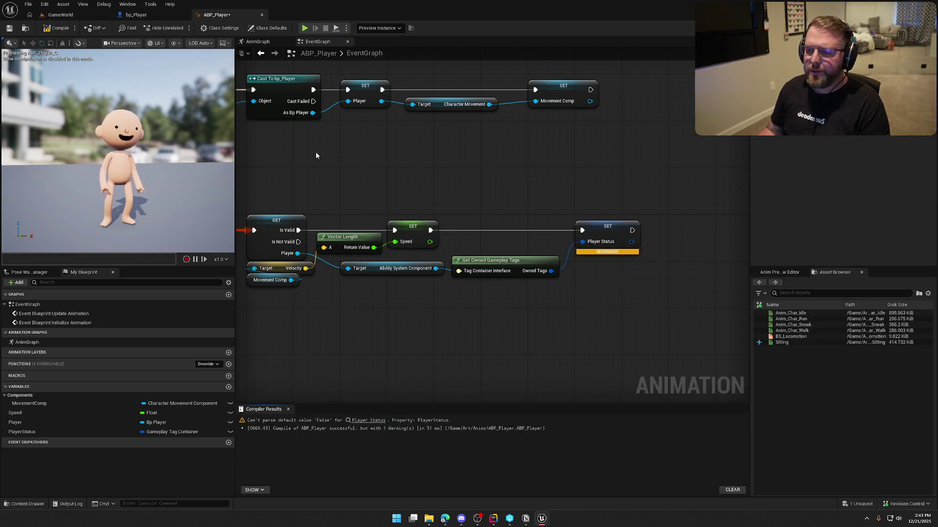
pyautogui.moveTo(532, 315); pyautogui.dragTo(559, 302)
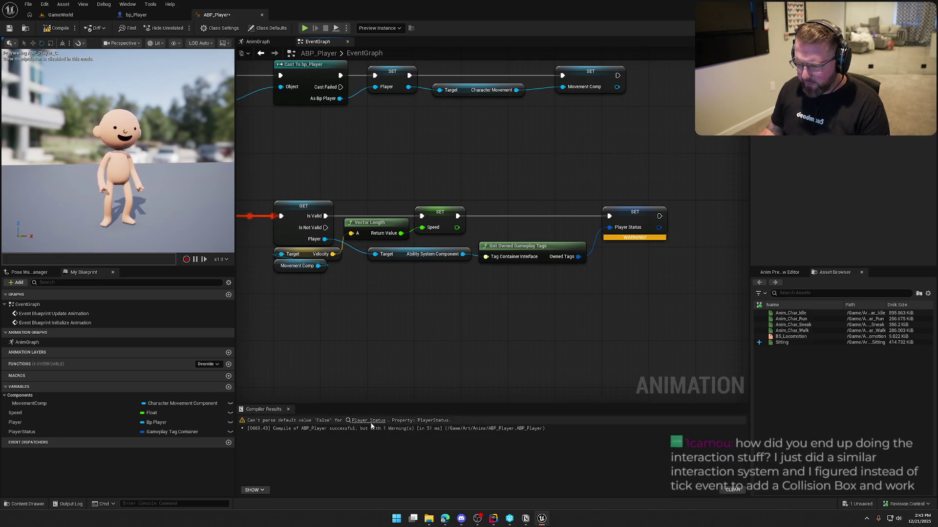
pyautogui.click(55, 31)
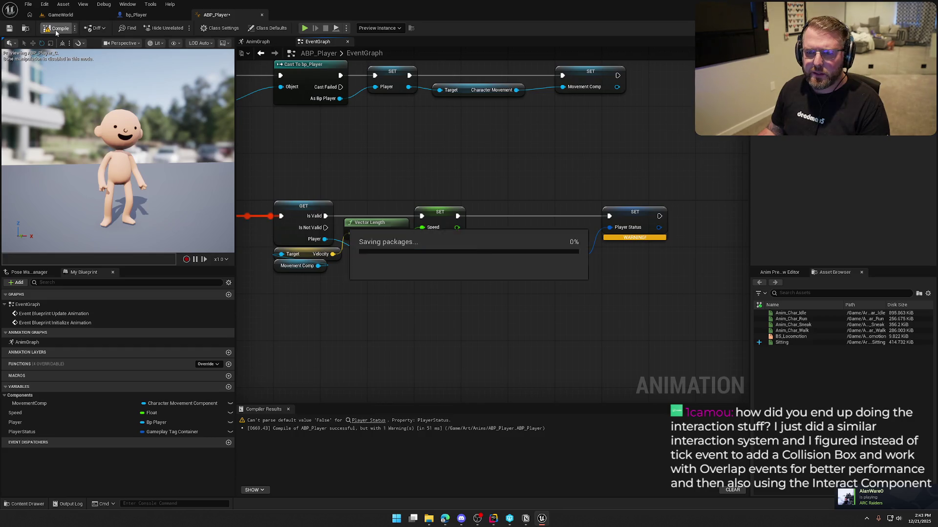
pyautogui.click(288, 409)
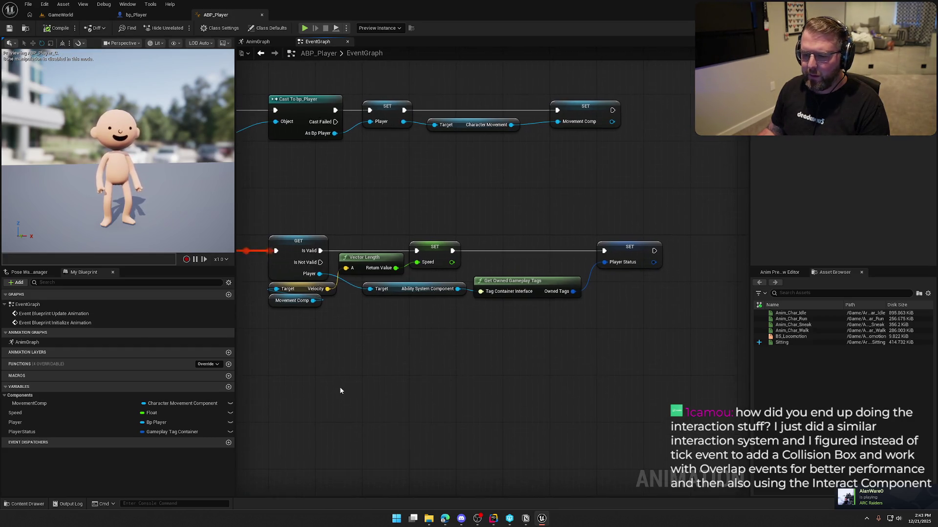
pyautogui.click(263, 42)
pyautogui.moveTo(311, 215)
pyautogui.mouseDown()
pyautogui.moveTo(334, 245)
pyautogui.moveTo(376, 264)
pyautogui.mouseUp()
# Set the Has Tag node's tag to Player.Status.DrivingWagon
pyautogui.moveTo(402, 252); pyautogui.dragTo(367, 230)
pyautogui.moveTo(419, 311); pyautogui.dragTo(452, 290)
pyautogui.click(423, 226)
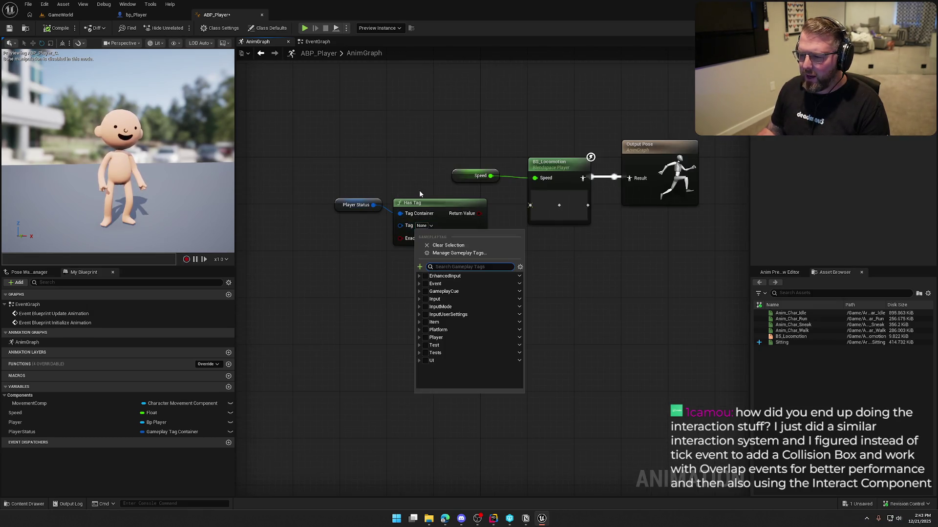
pyautogui.write('dri')
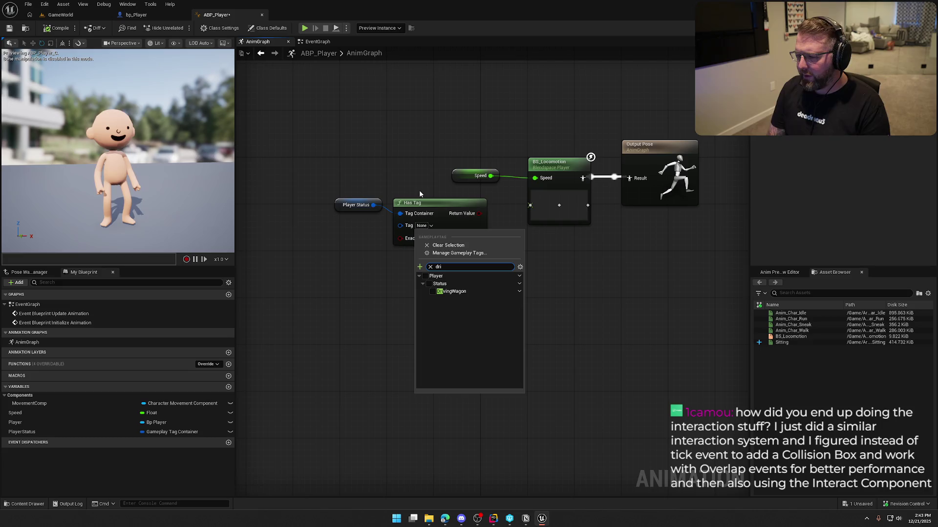
pyautogui.click(432, 291)
# Rearrange the Player Status, Has Tag, Speed and BS_Locomotion nodes into a tidy layout
pyautogui.click(352, 215)
pyautogui.moveTo(465, 292); pyautogui.dragTo(371, 207)
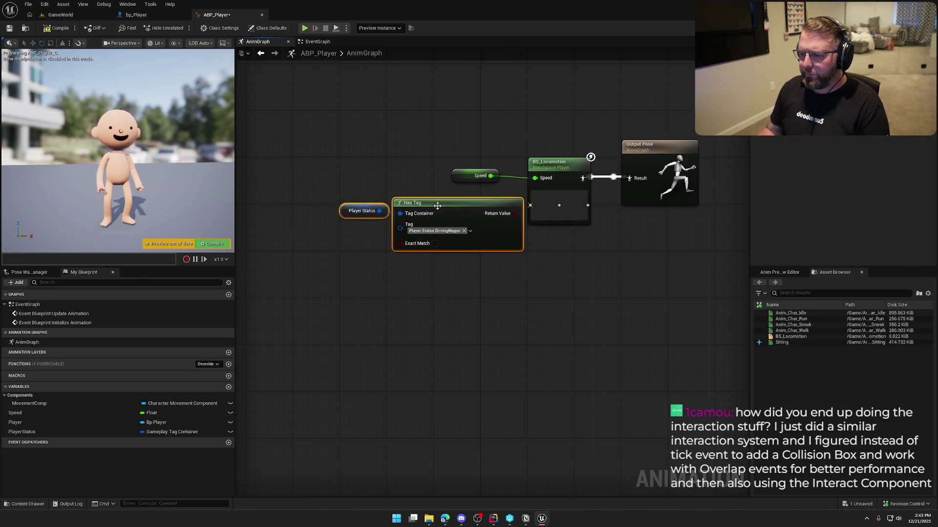
pyautogui.moveTo(436, 209); pyautogui.dragTo(425, 280)
pyautogui.moveTo(464, 144)
pyautogui.mouseDown()
pyautogui.moveTo(547, 191)
pyautogui.moveTo(407, 191)
pyautogui.mouseUp()
pyautogui.click(488, 193)
pyautogui.moveTo(331, 261); pyautogui.dragTo(512, 322)
pyautogui.moveTo(449, 279)
pyautogui.mouseDown()
pyautogui.moveTo(414, 268)
pyautogui.moveTo(391, 246)
pyautogui.mouseUp()
pyautogui.click(520, 302)
pyautogui.moveTo(520, 313); pyautogui.dragTo(498, 309)
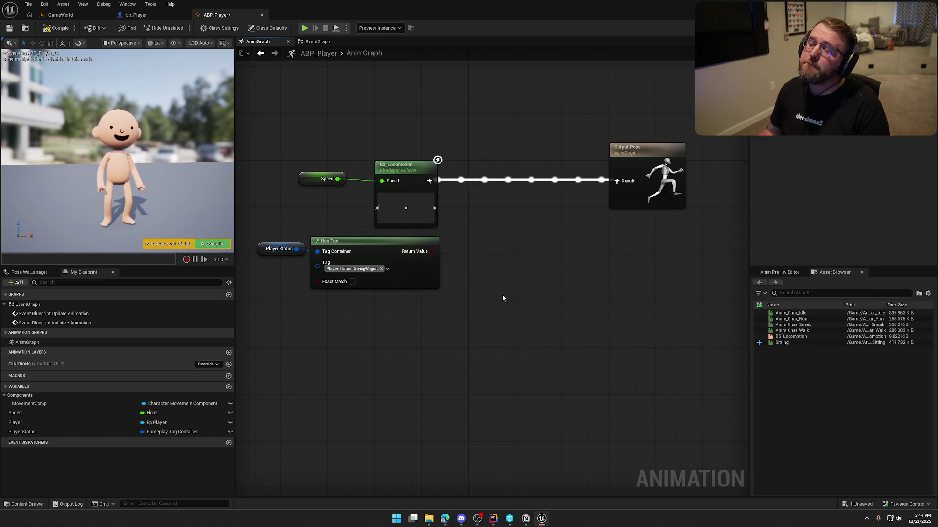
pyautogui.moveTo(464, 303)
pyautogui.mouseDown()
pyautogui.moveTo(523, 336)
pyautogui.moveTo(471, 325)
pyautogui.mouseUp()
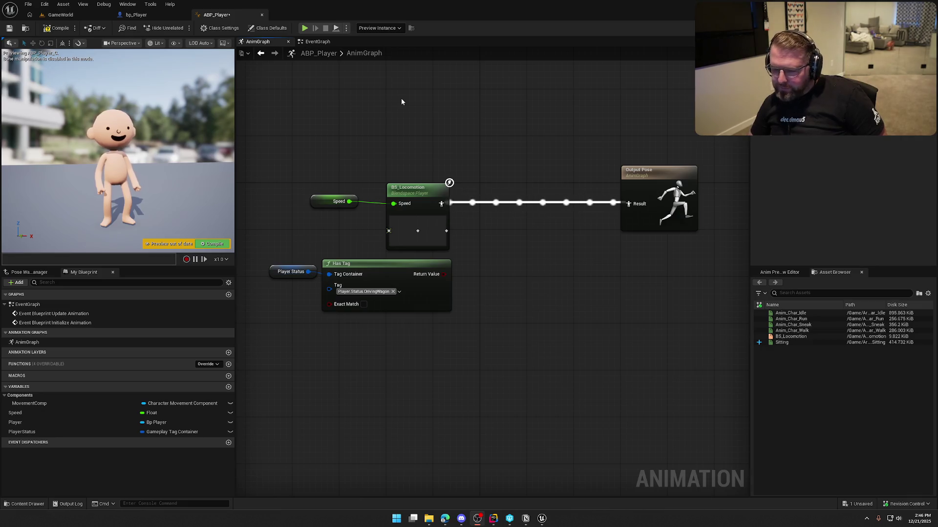
# Compile ABP_Player, then fly the GameWorld viewport to the wagon and its cows
pyautogui.click(60, 28)
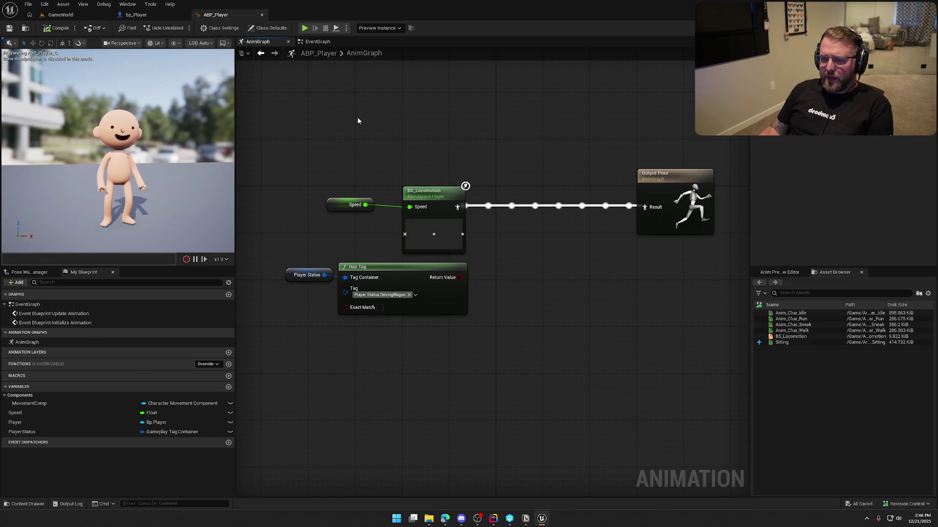
pyautogui.click(61, 14)
pyautogui.press('a')
pyautogui.press('w')
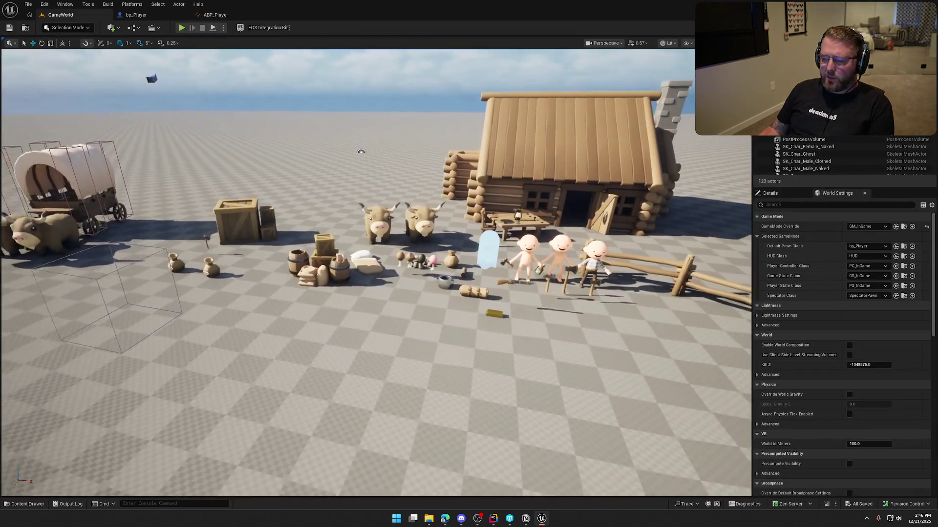
pyautogui.press('w')
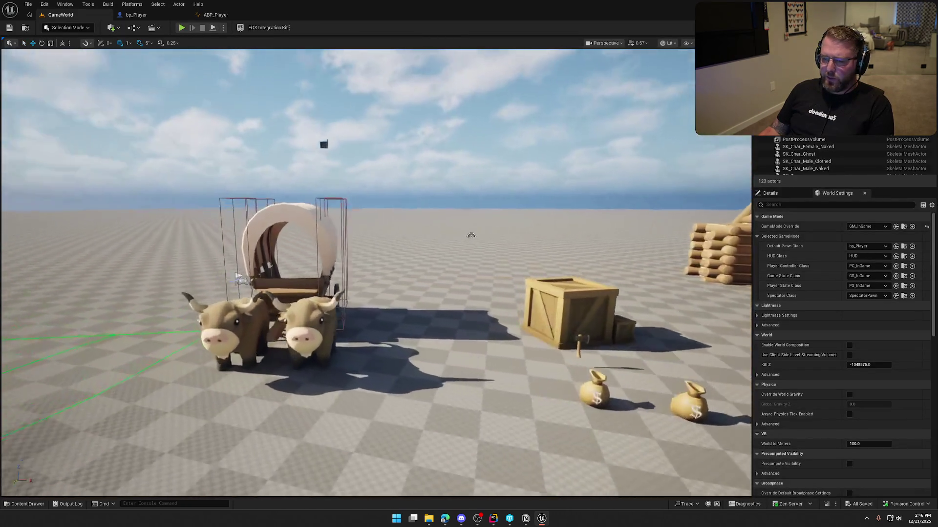
pyautogui.press('s')
pyautogui.press('s')
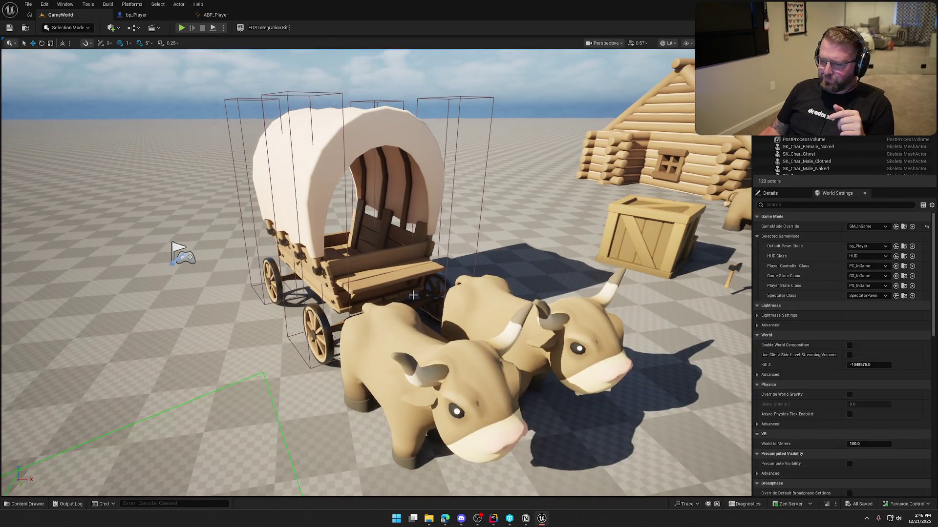
pyautogui.click(405, 272)
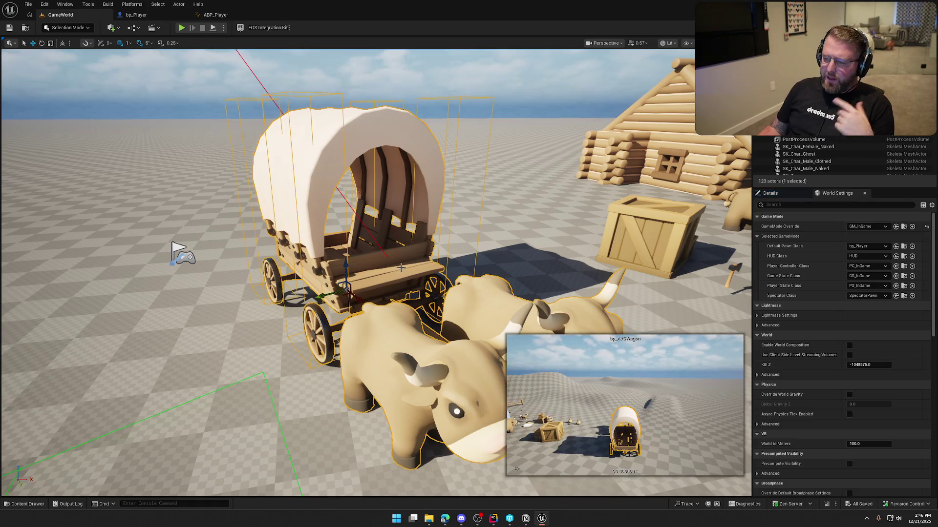
pyautogui.press('Escape')
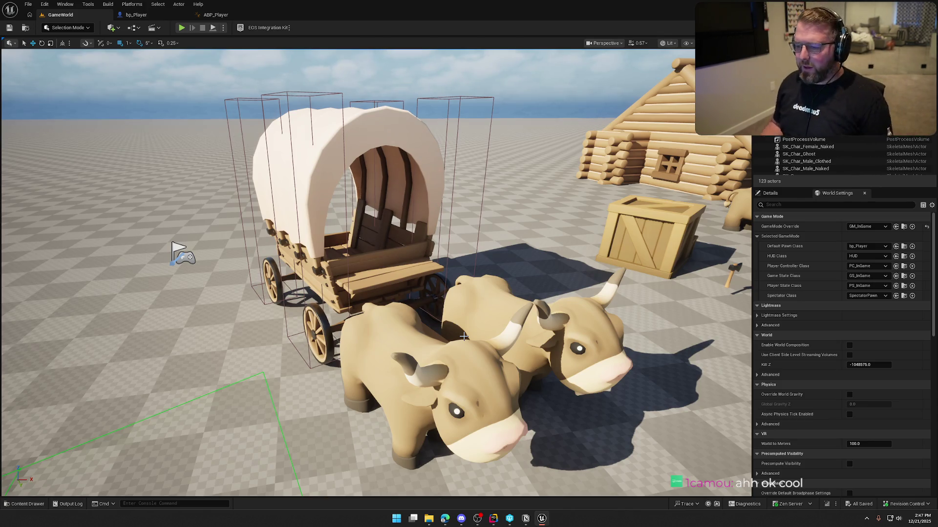
pyautogui.moveTo(478, 246)
pyautogui.mouseDown()
pyautogui.moveTo(508, 270)
pyautogui.moveTo(283, 142)
pyautogui.moveTo(258, 237)
pyautogui.mouseUp()
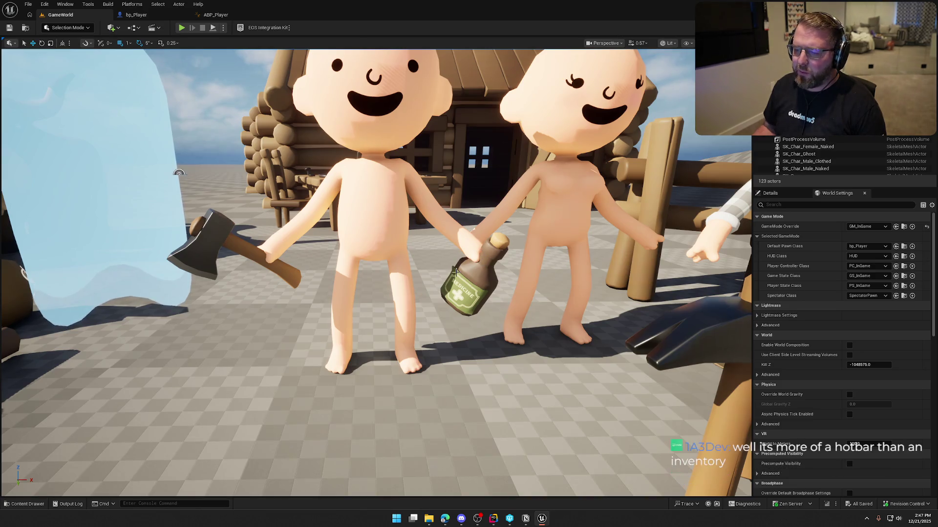
pyautogui.scroll(-10, 290, 243)
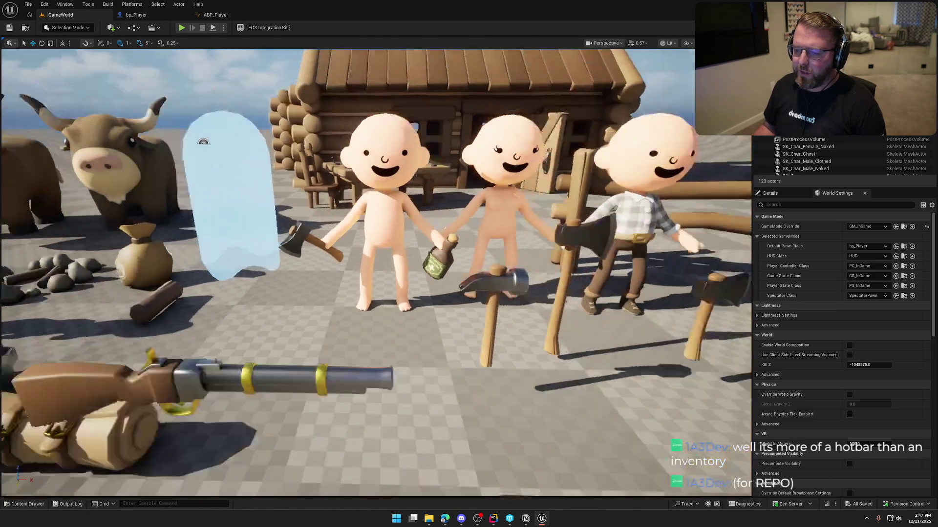
pyautogui.scroll(4, 284, 145)
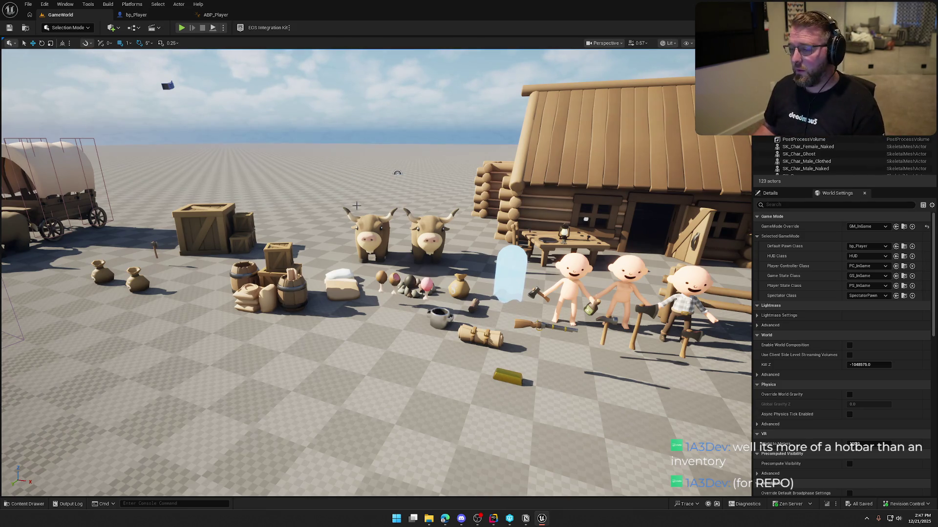
pyautogui.moveTo(392, 186); pyautogui.dragTo(362, 219)
pyautogui.moveTo(361, 220)
pyautogui.mouseDown()
pyautogui.moveTo(351, 230)
pyautogui.moveTo(379, 231)
pyautogui.mouseUp()
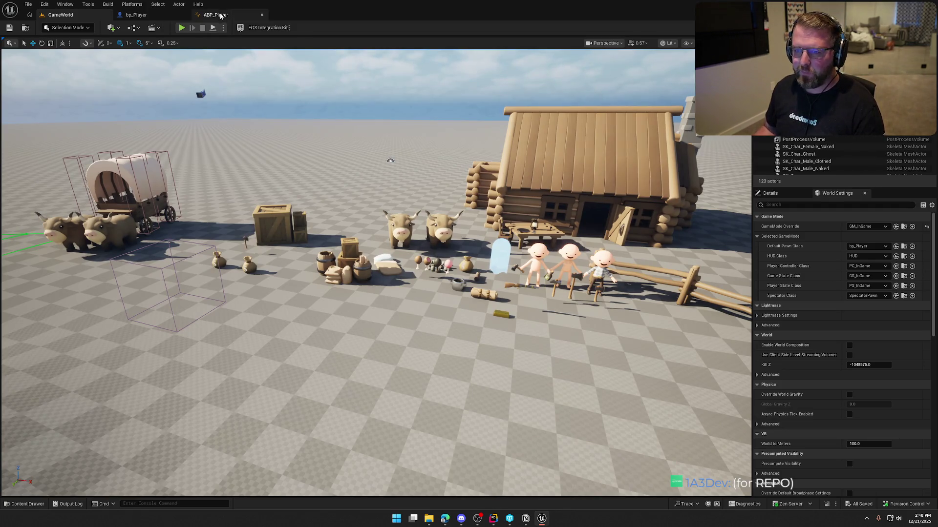
# Add a state machine named States and wire it into Output Pose
pyautogui.click(215, 14)
pyautogui.rightClick(485, 227)
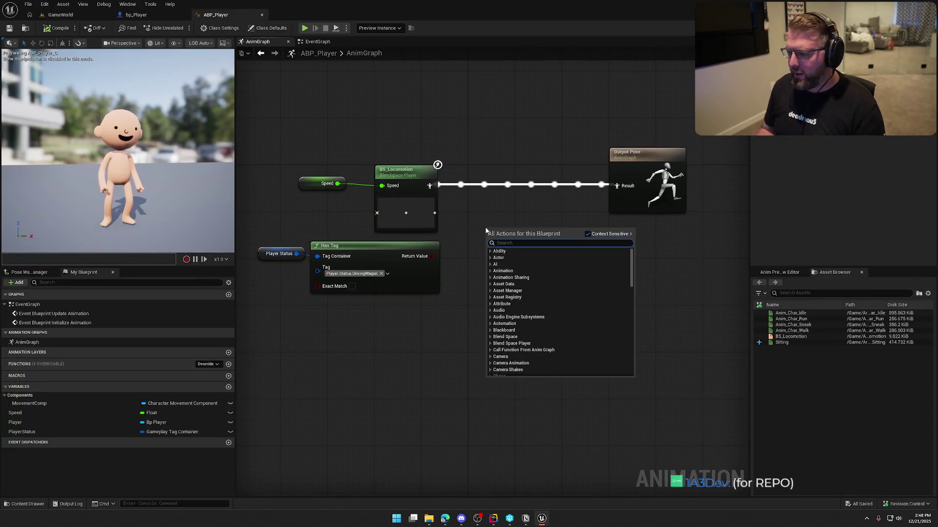
pyautogui.write('stat')
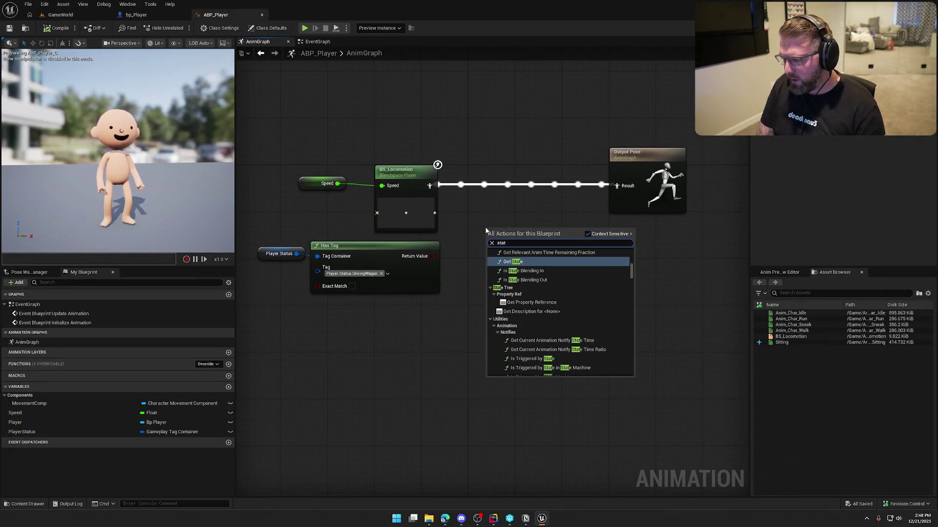
pyautogui.write('emachine')
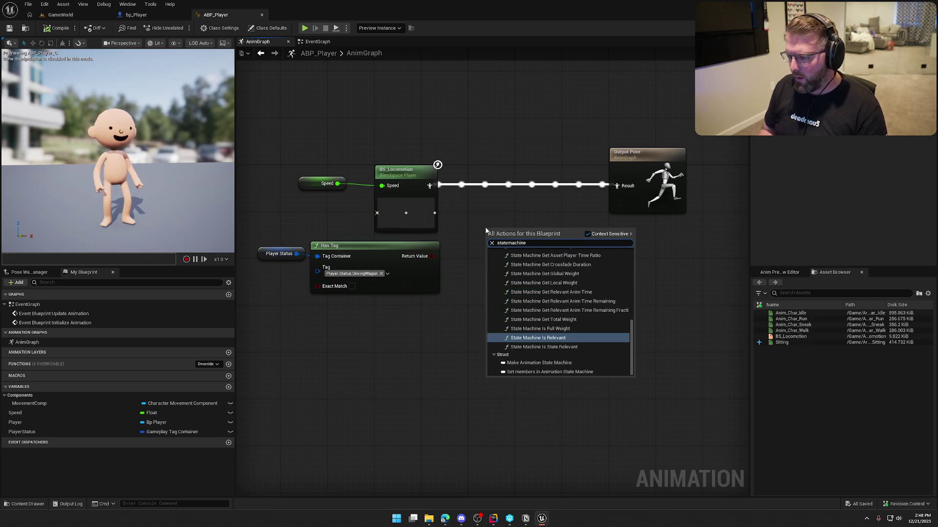
pyautogui.scroll(10, 551, 290)
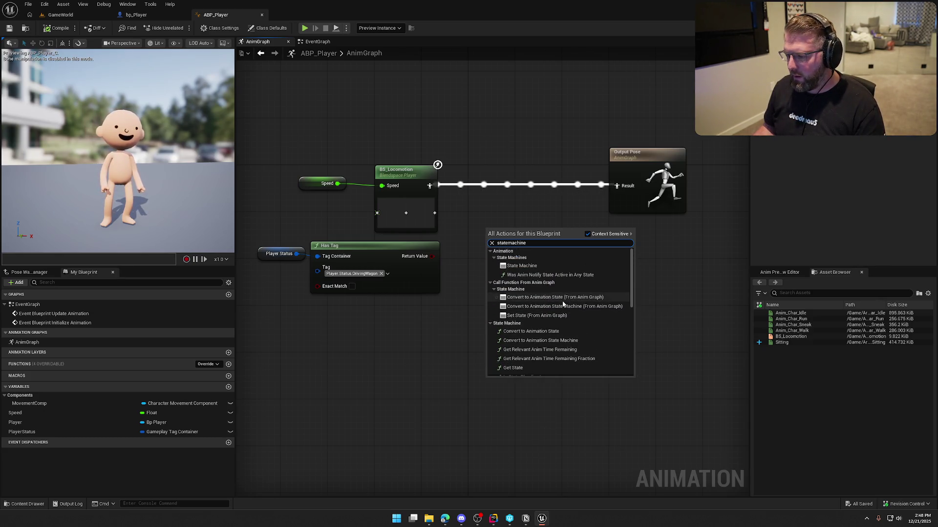
pyautogui.click(529, 266)
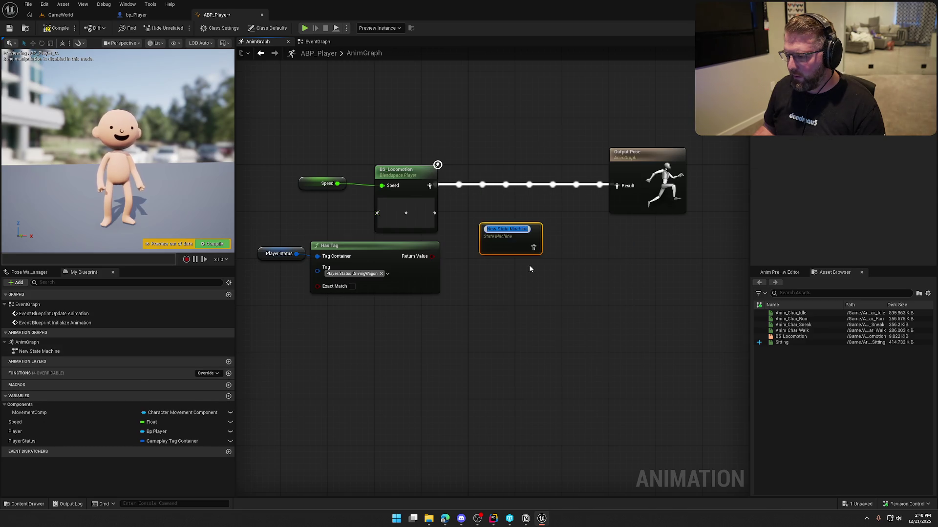
pyautogui.write('States')
pyautogui.press('Return')
pyautogui.click(549, 344)
pyautogui.moveTo(514, 245); pyautogui.dragTo(616, 186)
pyautogui.moveTo(491, 233)
pyautogui.mouseDown()
pyautogui.moveTo(474, 166)
pyautogui.moveTo(481, 174)
pyautogui.mouseUp()
# Open the States graph, briefly deleting then restoring the Speed, Player Status and Has Tag nodes
pyautogui.moveTo(270, 142)
pyautogui.mouseDown()
pyautogui.moveTo(411, 309)
pyautogui.moveTo(450, 330)
pyautogui.mouseUp()
pyautogui.press('Delete')
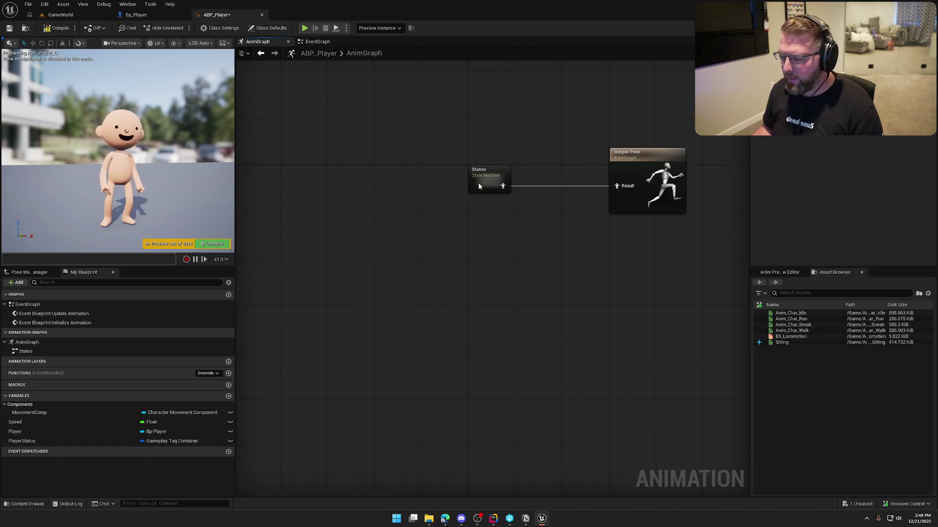
pyautogui.doubleClick(478, 183)
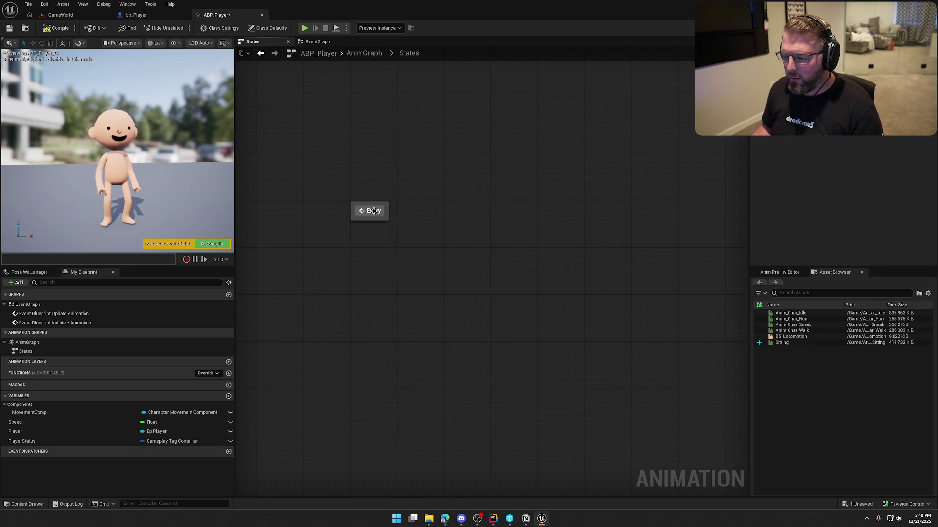
pyautogui.click(316, 42)
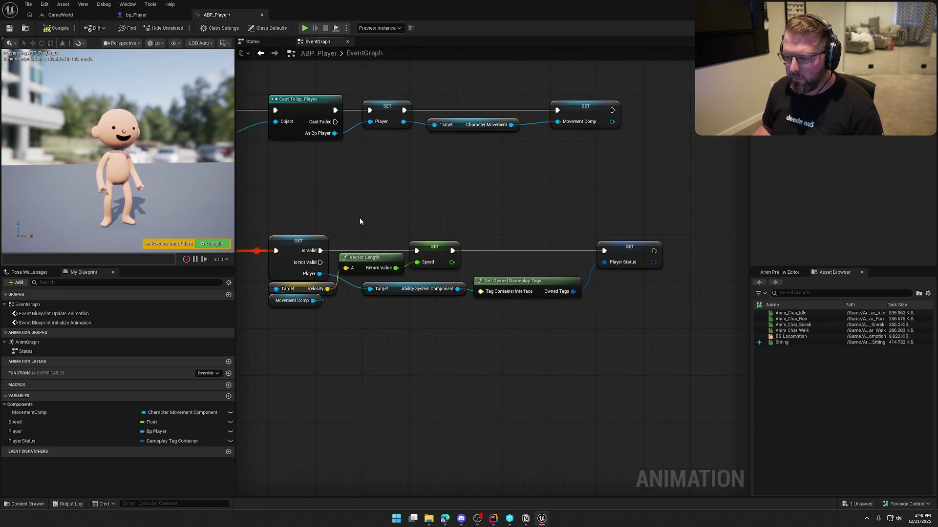
pyautogui.click(263, 41)
pyautogui.click(364, 53)
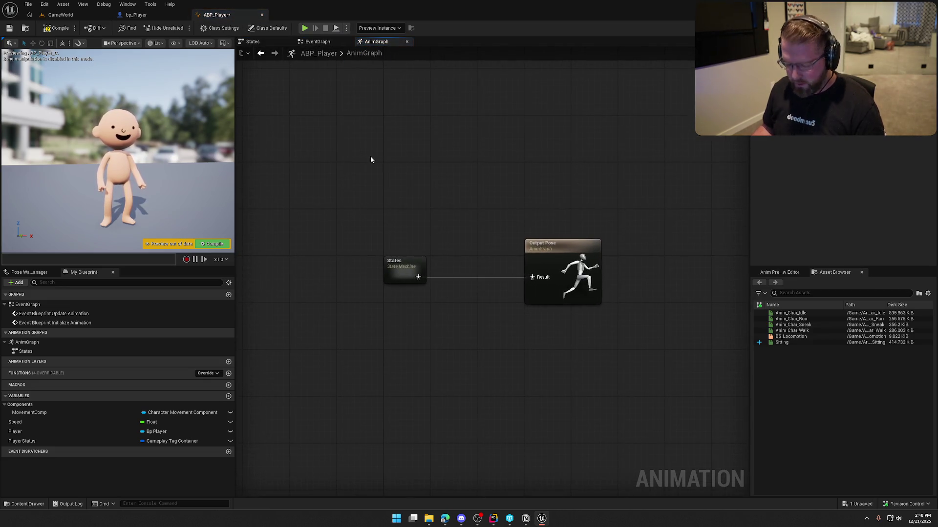
pyautogui.hotkey('ctrl', 'z')
pyautogui.click(454, 171)
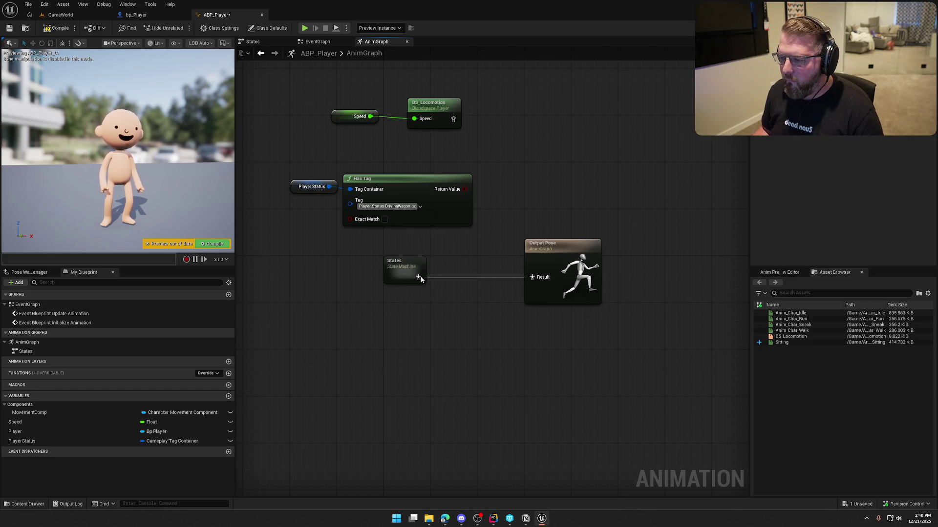
pyautogui.doubleClick(403, 276)
pyautogui.rightClick(435, 223)
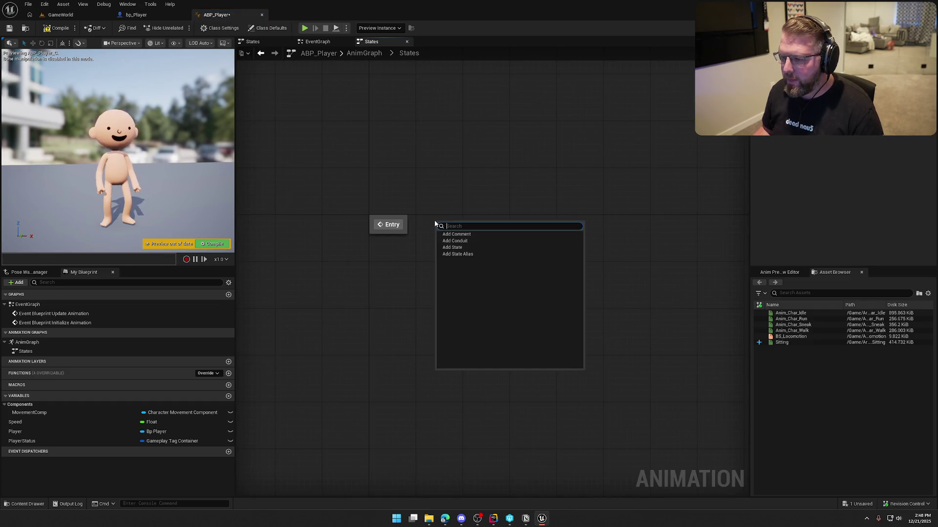
# Add two states, Normal (first named Idle) and Driving, with Driving placed below Normal
pyautogui.click(452, 248)
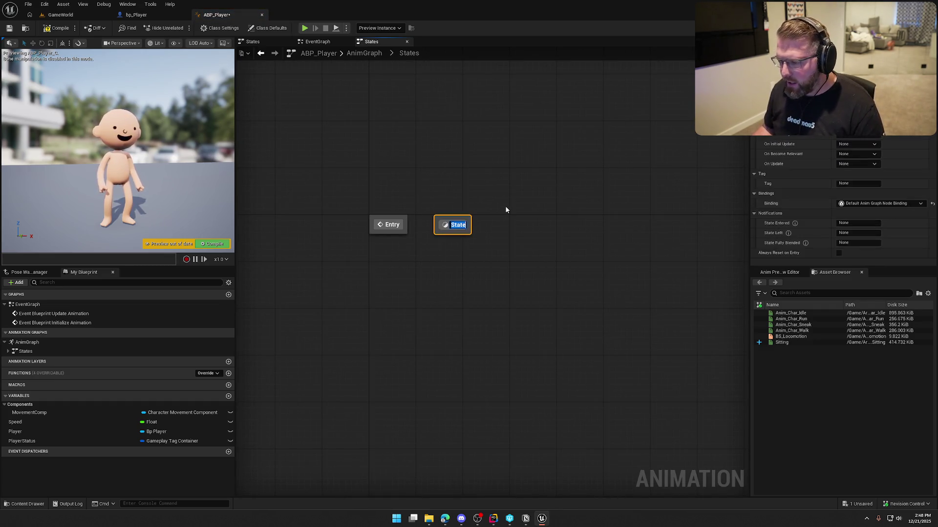
pyautogui.write('Idle')
pyautogui.press('Return')
pyautogui.rightClick(529, 247)
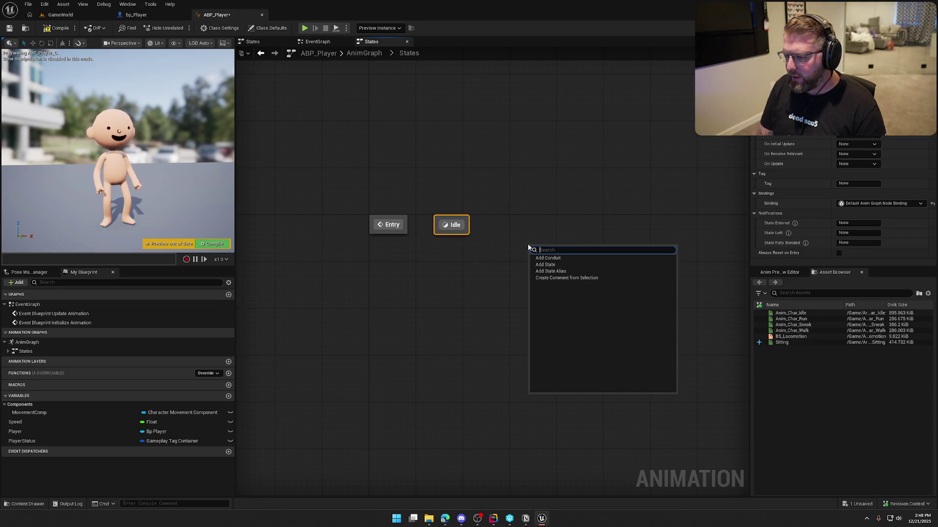
pyautogui.click(545, 264)
pyautogui.write('Driving')
pyautogui.press('Return')
pyautogui.moveTo(553, 255); pyautogui.dragTo(465, 285)
pyautogui.moveTo(454, 224); pyautogui.dragTo(488, 225)
pyautogui.write('Normal')
pyautogui.press('Return')
pyautogui.moveTo(474, 293); pyautogui.dragTo(497, 281)
pyautogui.moveTo(420, 274); pyautogui.dragTo(420, 308)
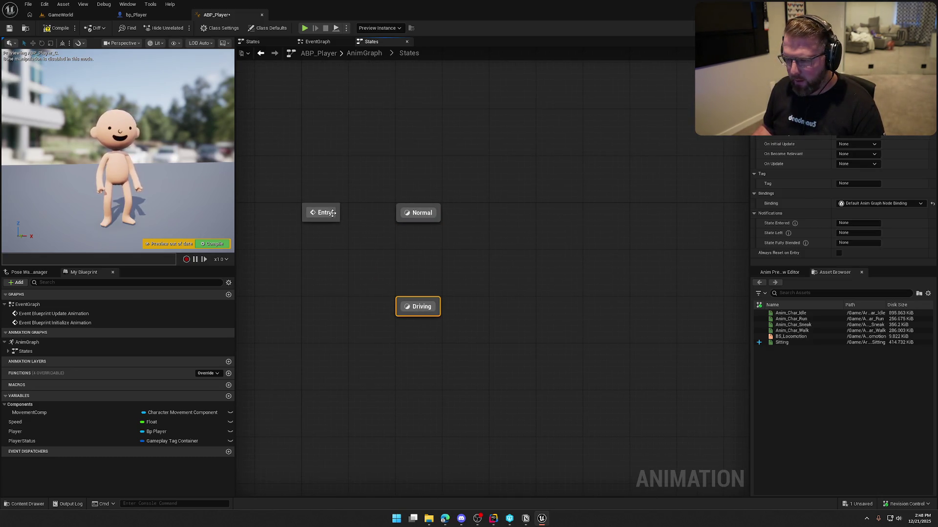
# Connect Entry to Normal and add transitions Normal→Driving and Driving→Normal
pyautogui.moveTo(340, 215)
pyautogui.mouseDown()
pyautogui.moveTo(395, 216)
pyautogui.moveTo(408, 296)
pyautogui.mouseUp()
pyautogui.moveTo(413, 223)
pyautogui.mouseDown()
pyautogui.moveTo(429, 304)
pyautogui.moveTo(430, 254)
pyautogui.moveTo(430, 311)
pyautogui.moveTo(429, 257)
pyautogui.moveTo(410, 225)
pyautogui.mouseUp()
pyautogui.moveTo(420, 264)
pyautogui.mouseDown()
pyautogui.moveTo(420, 292)
pyautogui.moveTo(420, 282)
pyautogui.mouseUp()
pyautogui.click(472, 260)
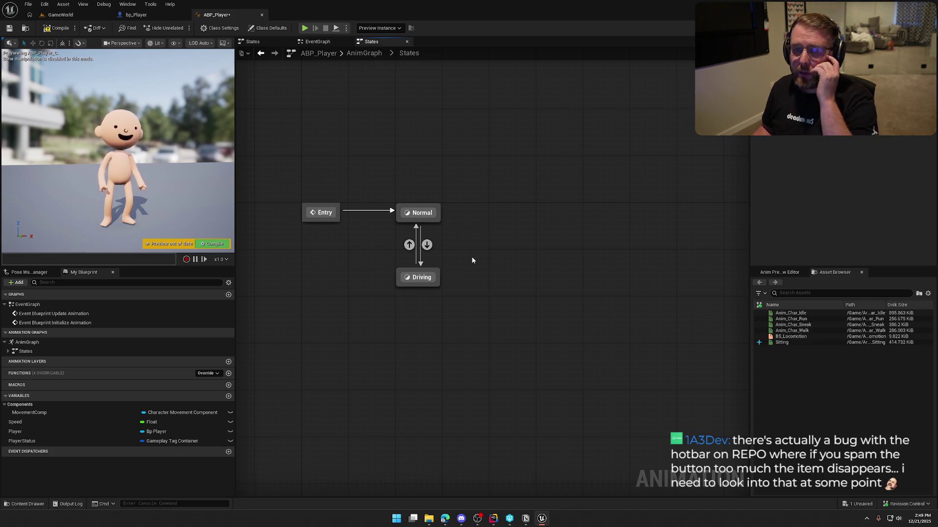
pyautogui.moveTo(418, 282); pyautogui.dragTo(417, 288)
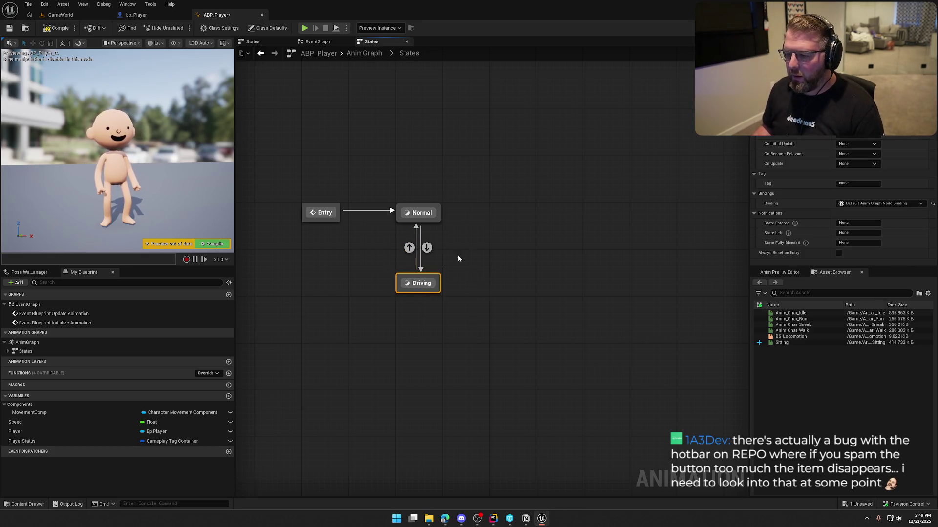
pyautogui.click(409, 248)
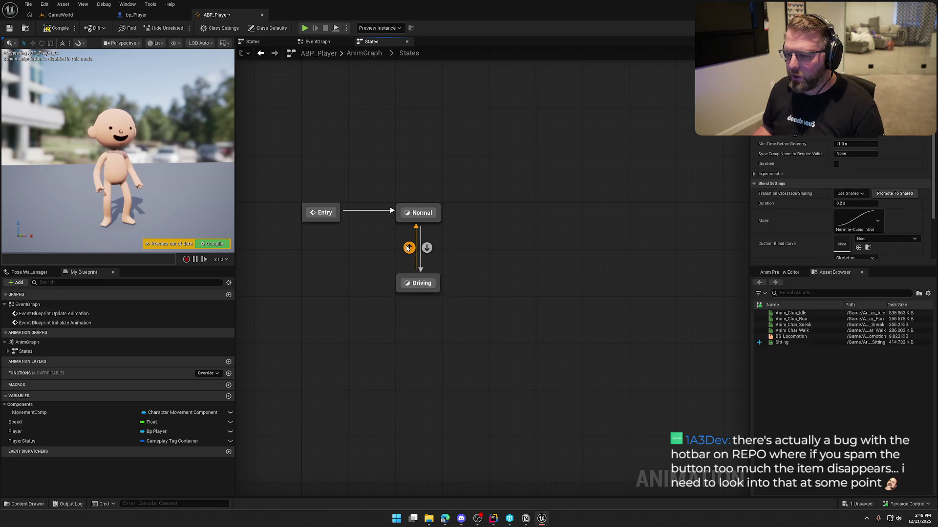
pyautogui.doubleClick(421, 212)
pyautogui.click(271, 42)
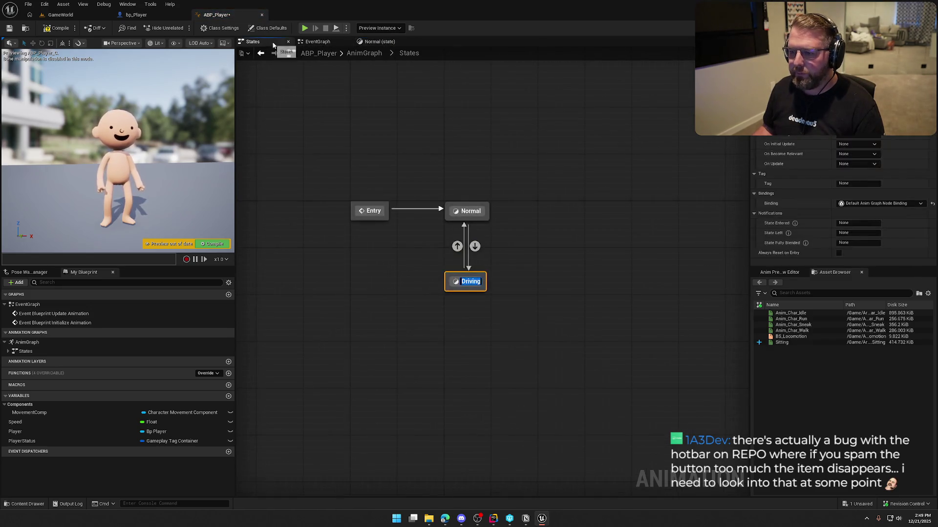
# Move Speed and BS_Locomotion from the AnimGraph into the Normal state, wired to Result, and compile
pyautogui.click(325, 43)
pyautogui.hotkey('alt', 'Left')
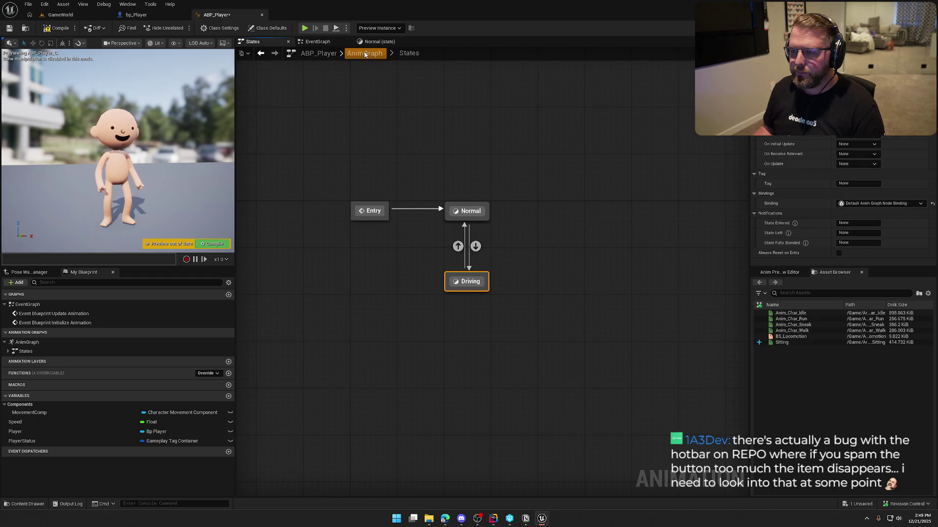
pyautogui.click(364, 54)
pyautogui.moveTo(465, 212); pyautogui.dragTo(412, 184)
pyautogui.press('Delete')
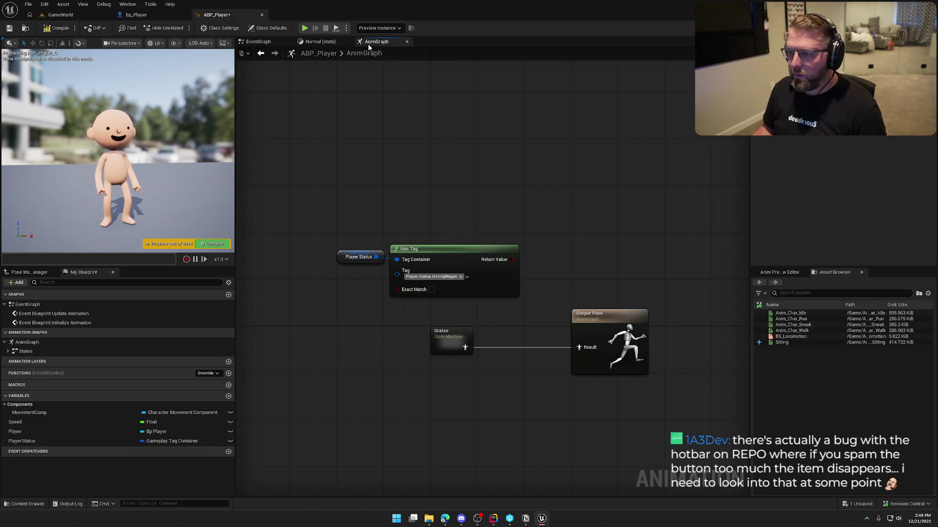
pyautogui.click(332, 42)
pyautogui.hotkey('ctrl', 'v')
pyautogui.moveTo(422, 262); pyautogui.dragTo(466, 273)
pyautogui.moveTo(400, 247); pyautogui.dragTo(388, 259)
pyautogui.click(412, 239)
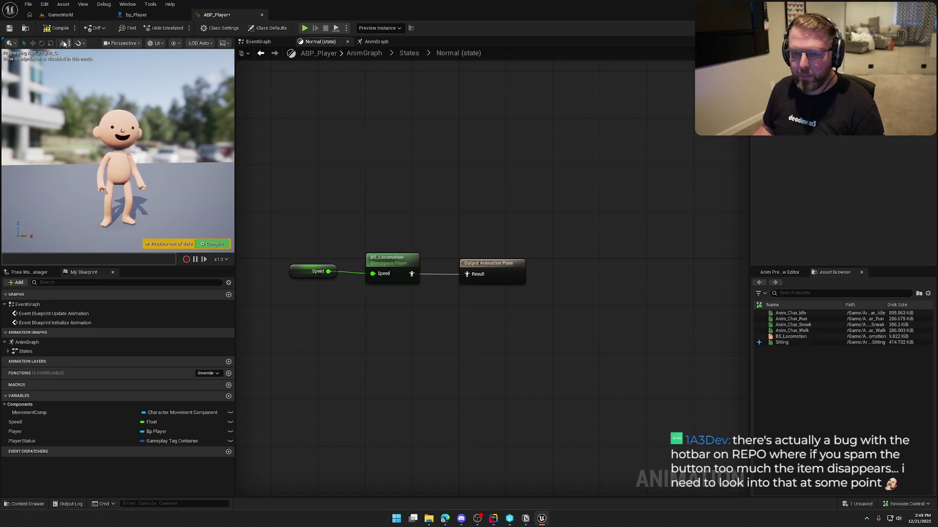
pyautogui.click(57, 28)
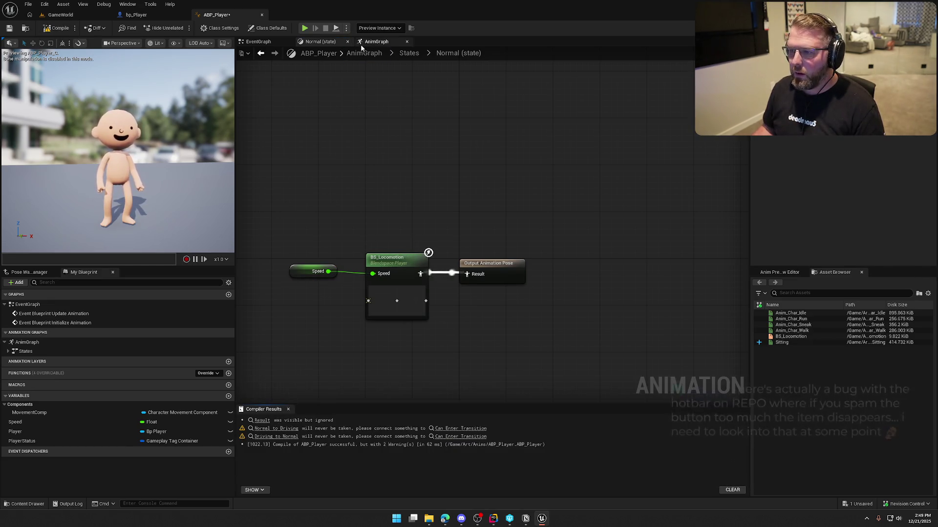
# Make the Driving state play the Sitting animation and recompile
pyautogui.click(409, 53)
pyautogui.doubleClick(534, 260)
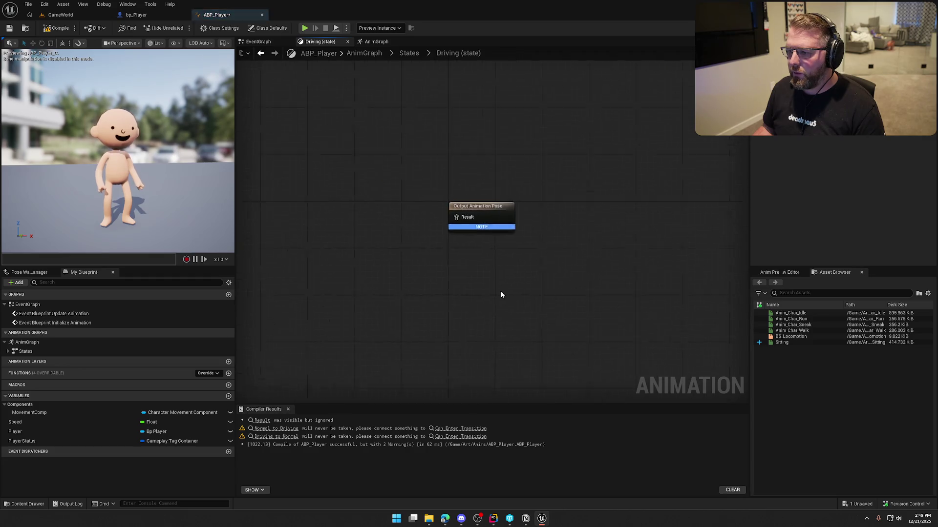
pyautogui.moveTo(780, 342)
pyautogui.mouseDown()
pyautogui.moveTo(402, 218)
pyautogui.moveTo(489, 202)
pyautogui.mouseUp()
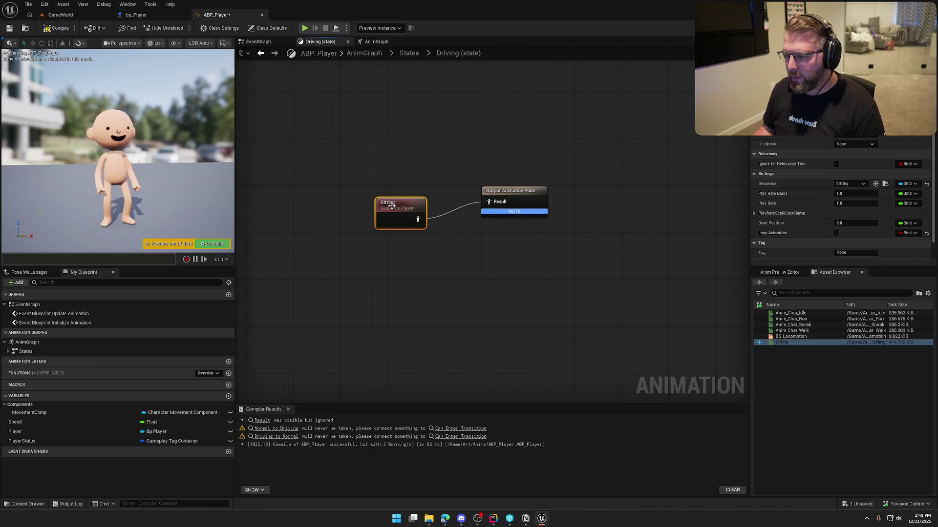
pyautogui.moveTo(405, 213); pyautogui.dragTo(417, 195)
pyautogui.click(57, 28)
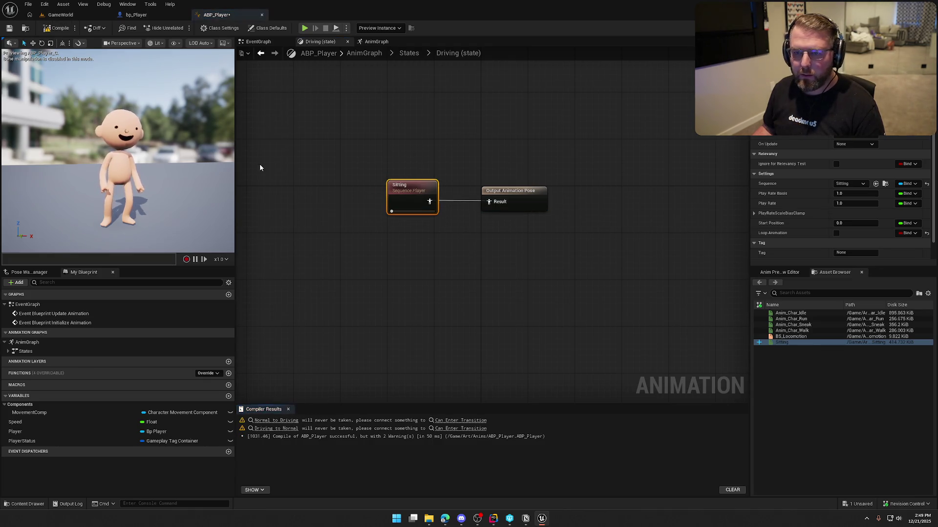
pyautogui.click(445, 421)
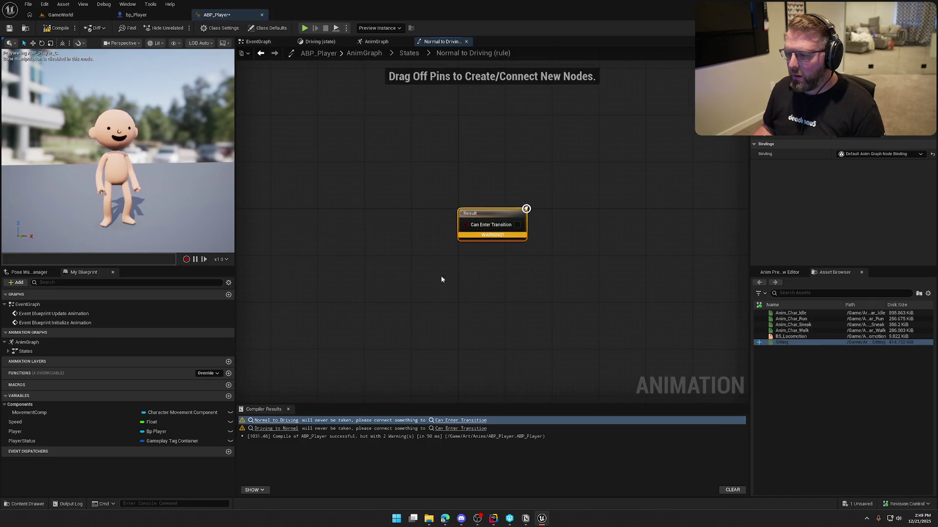
# In the Normal to Driving rule, feed a Player Status getter through Has Tag into Can Enter Transition
pyautogui.click(404, 54)
pyautogui.doubleClick(546, 224)
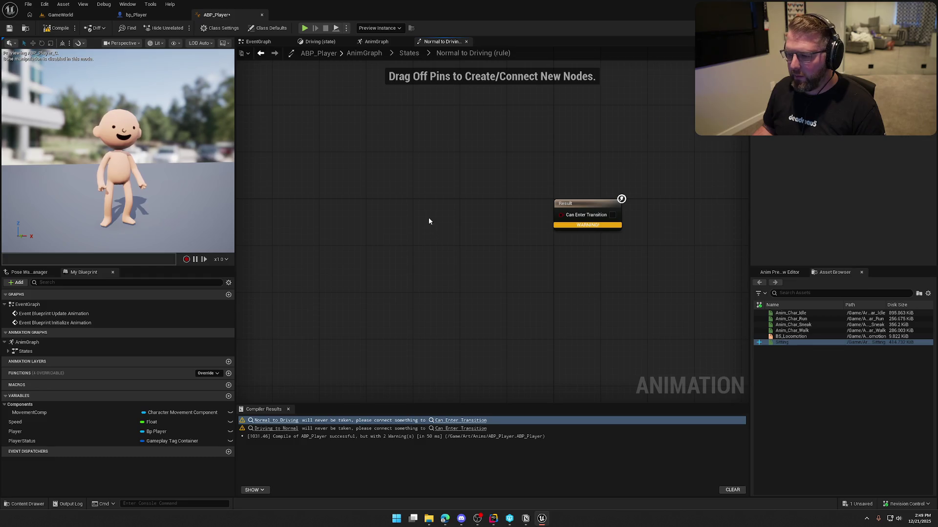
pyautogui.moveTo(22, 441); pyautogui.dragTo(391, 244)
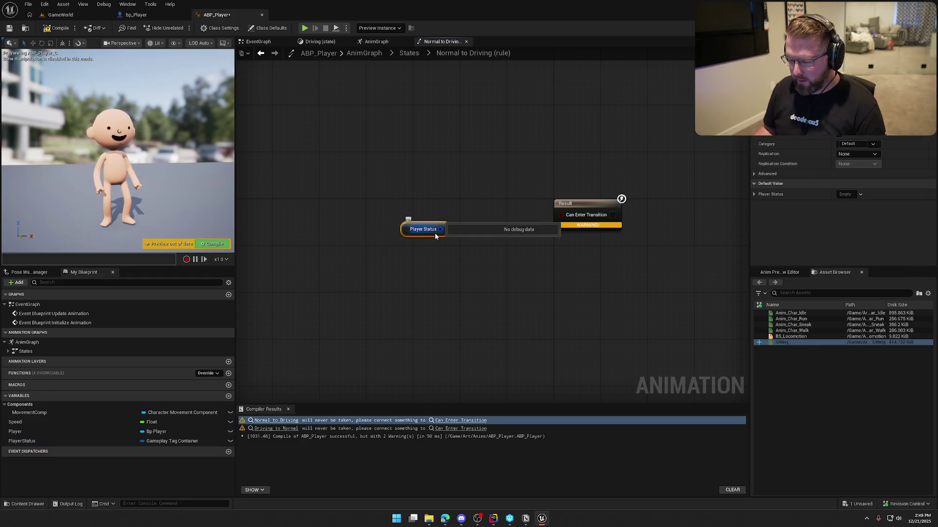
pyautogui.moveTo(445, 228); pyautogui.dragTo(396, 231)
pyautogui.write('has tag')
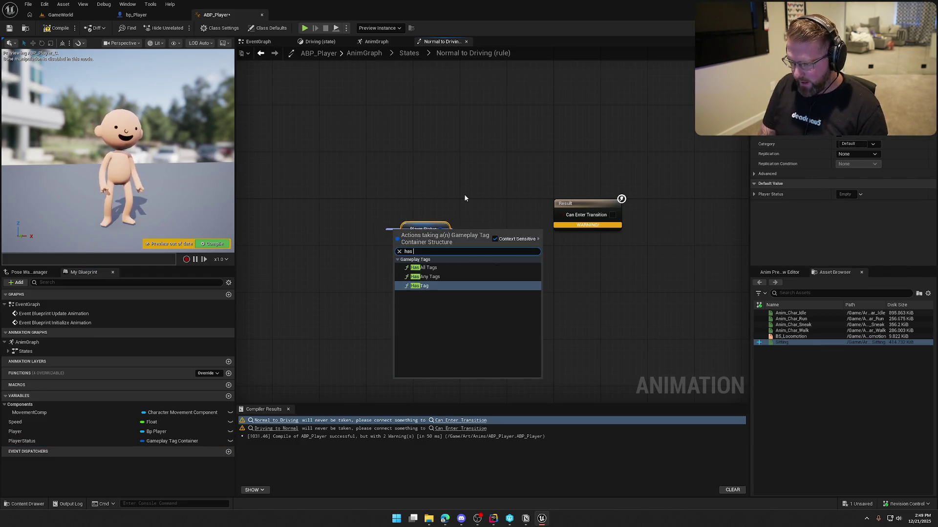
pyautogui.press('Return')
pyautogui.moveTo(476, 243)
pyautogui.mouseDown()
pyautogui.moveTo(561, 215)
pyautogui.moveTo(516, 172)
pyautogui.mouseUp()
# Tidy the rule nodes, set Has Tag to Player.Status.DrivingWagon, and compile
pyautogui.moveTo(408, 227)
pyautogui.mouseDown()
pyautogui.moveTo(454, 213)
pyautogui.moveTo(414, 194)
pyautogui.moveTo(449, 154)
pyautogui.mouseUp()
pyautogui.click(505, 172)
pyautogui.moveTo(505, 172); pyautogui.dragTo(475, 207)
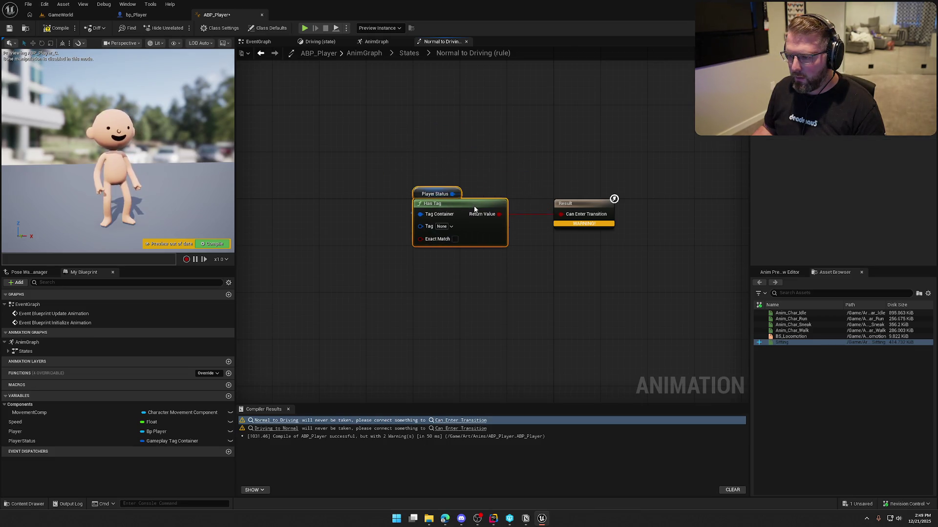
pyautogui.click(451, 227)
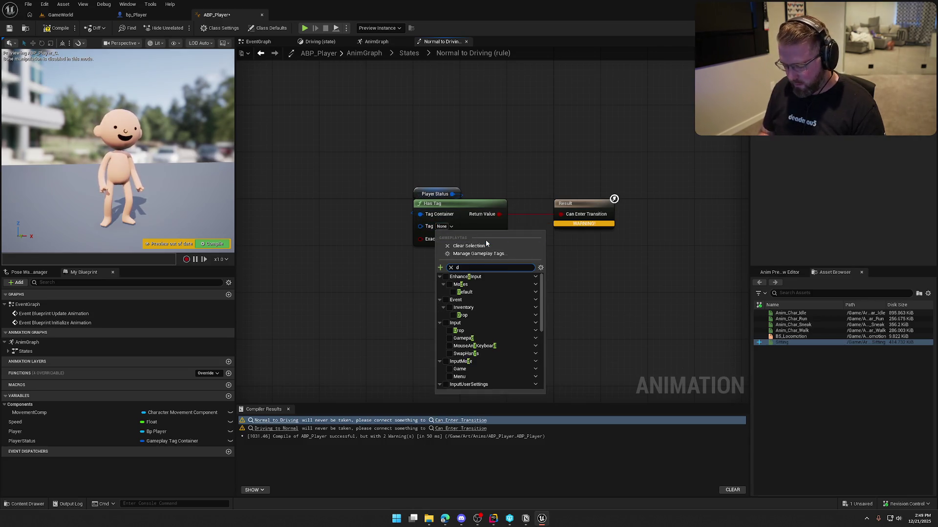
pyautogui.write('dri')
pyautogui.click(453, 292)
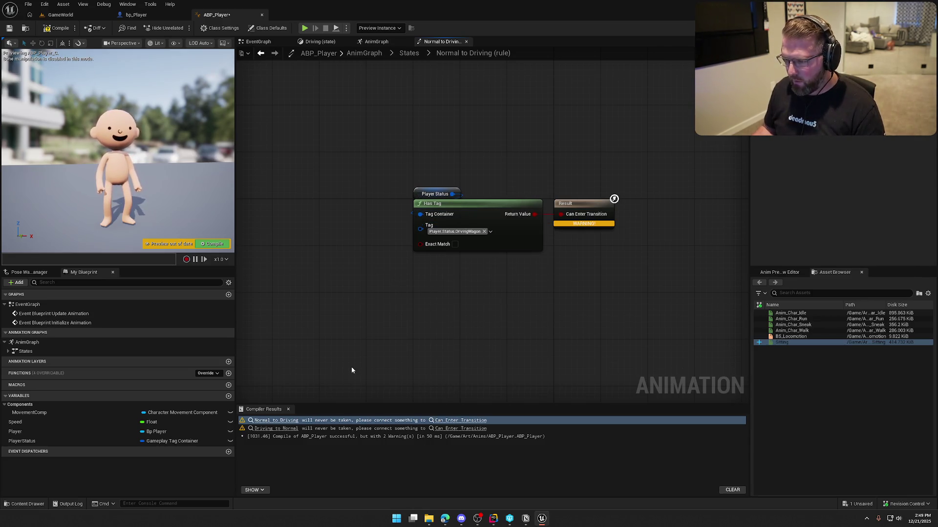
pyautogui.click(58, 28)
pyautogui.click(410, 52)
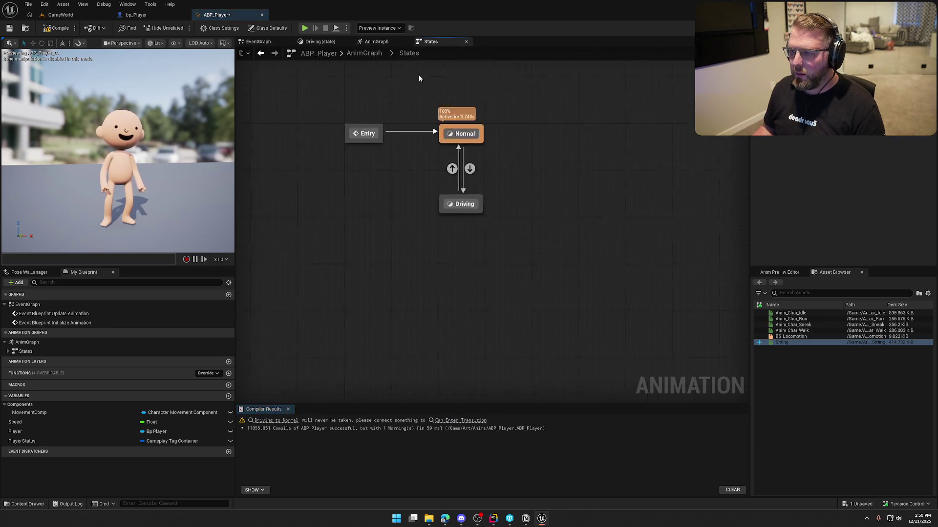
pyautogui.doubleClick(529, 224)
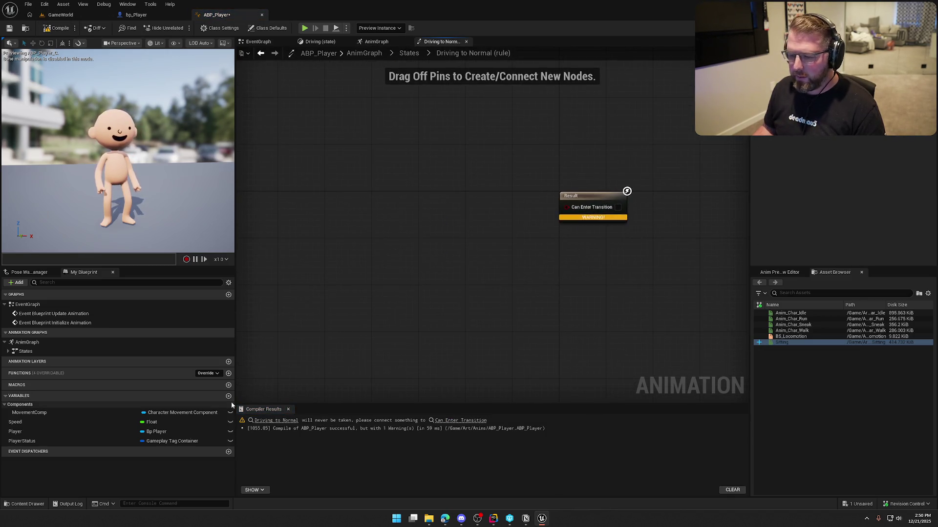
# Add Player Status and Has Tag (Player.Status.DrivingWagon) wired into Can Enter Transition
pyautogui.moveTo(42, 441)
pyautogui.mouseDown()
pyautogui.moveTo(386, 226)
pyautogui.moveTo(453, 221)
pyautogui.mouseUp()
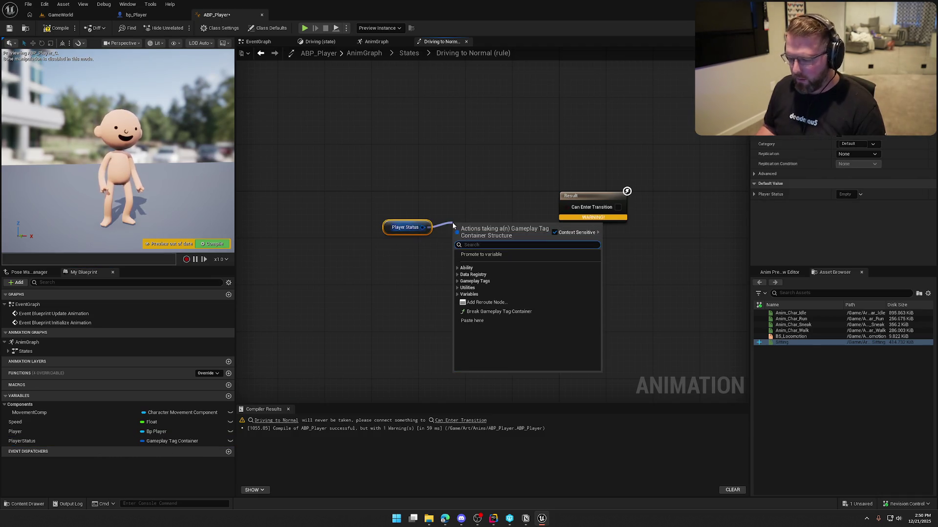
pyautogui.write('has')
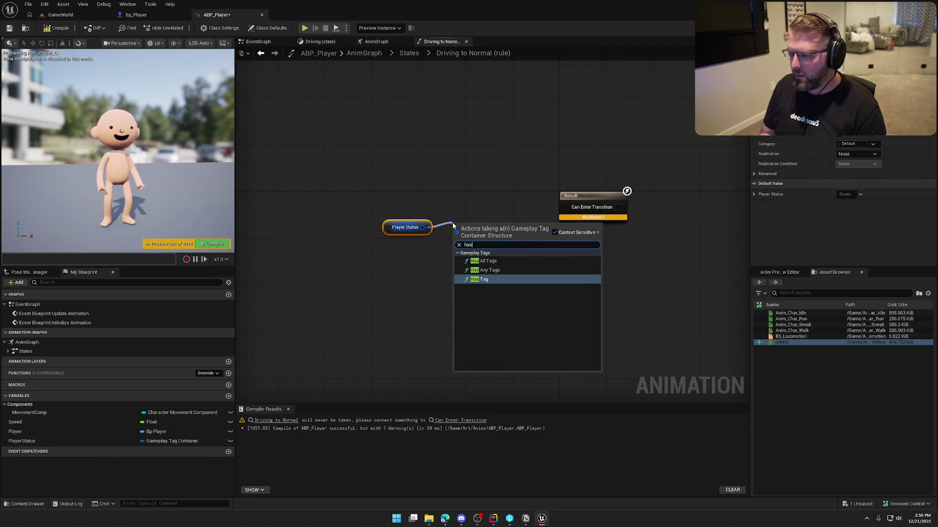
pyautogui.press('Return')
pyautogui.click(477, 249)
pyautogui.write('drive')
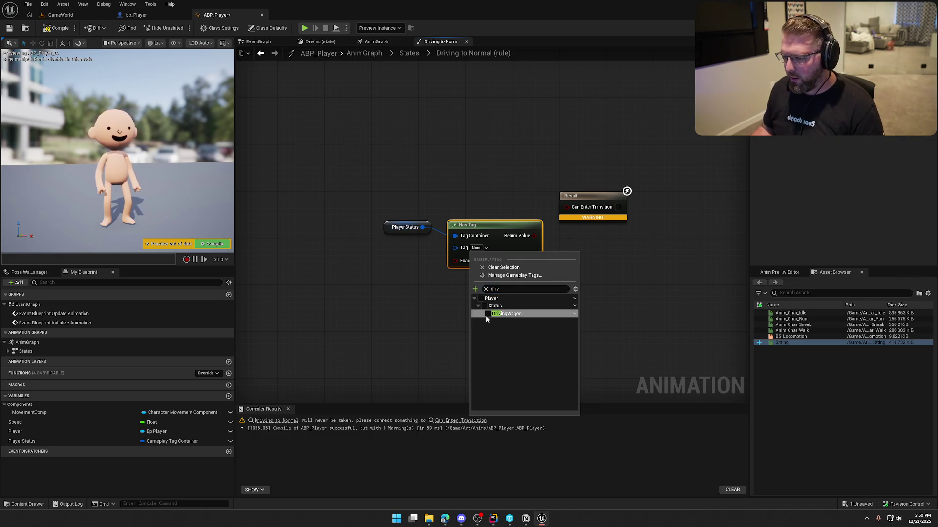
pyautogui.click(486, 315)
pyautogui.moveTo(570, 236); pyautogui.dragTo(567, 206)
# Move the rule nodes into place, then compile and save ABP_Player
pyautogui.click(423, 225)
pyautogui.moveTo(423, 221)
pyautogui.mouseDown()
pyautogui.moveTo(464, 211)
pyautogui.moveTo(497, 232)
pyautogui.moveTo(480, 200)
pyautogui.mouseUp()
pyautogui.click(482, 156)
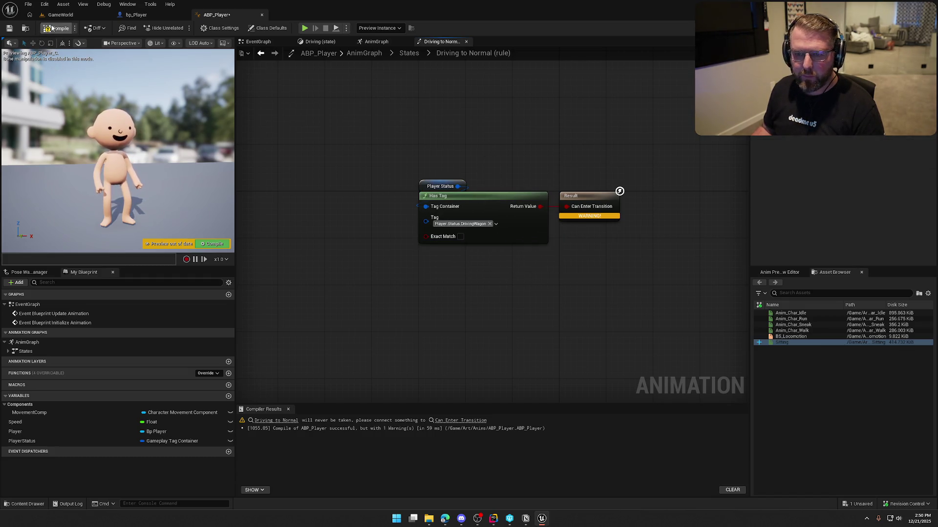
pyautogui.hotkey('ctrl', 's')
pyautogui.click(287, 409)
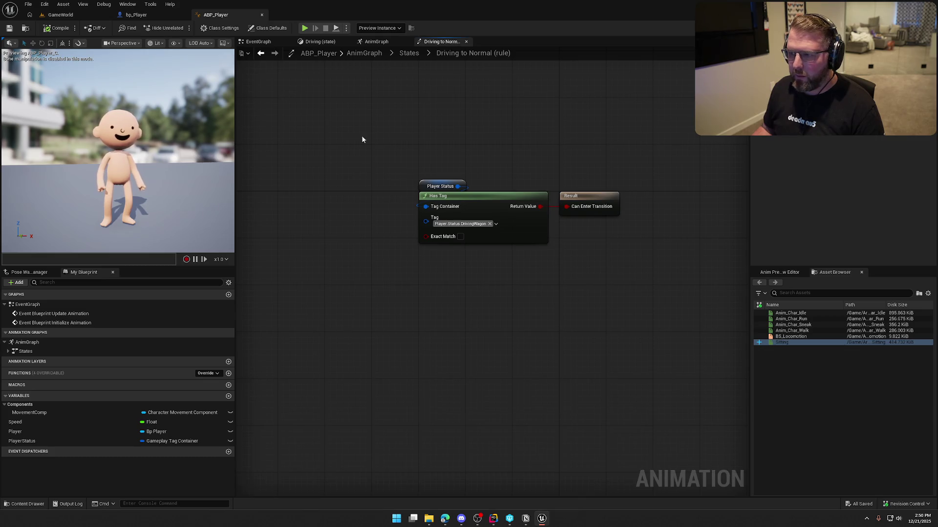
pyautogui.click(367, 43)
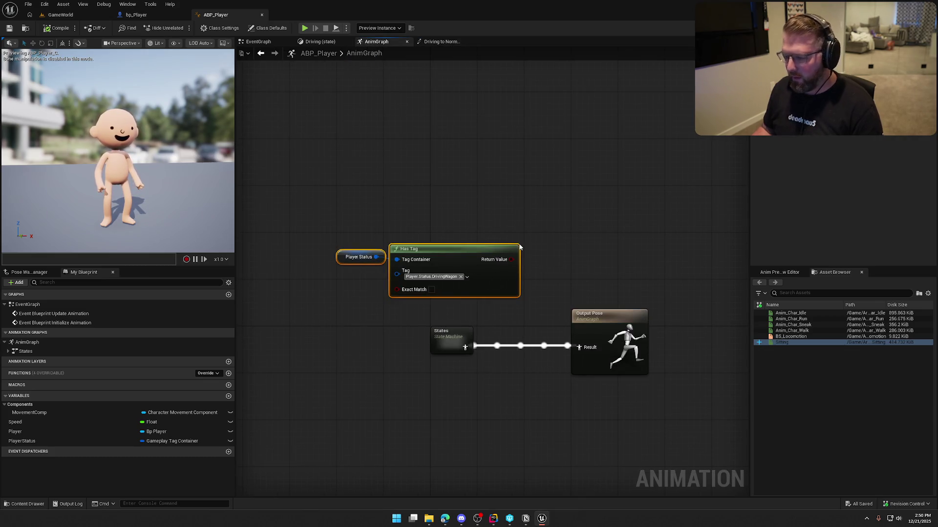
# Frame the AnimGraph, save, and move Output Pose closer to the States node
pyautogui.press('Home')
pyautogui.hotkey('ctrl', 'a')
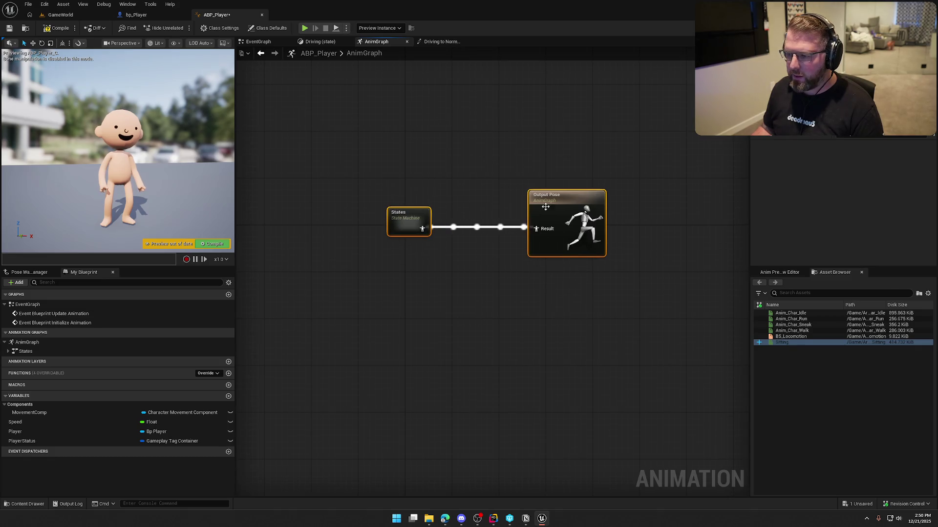
pyautogui.click(388, 107)
pyautogui.hotkey('ctrl', 's')
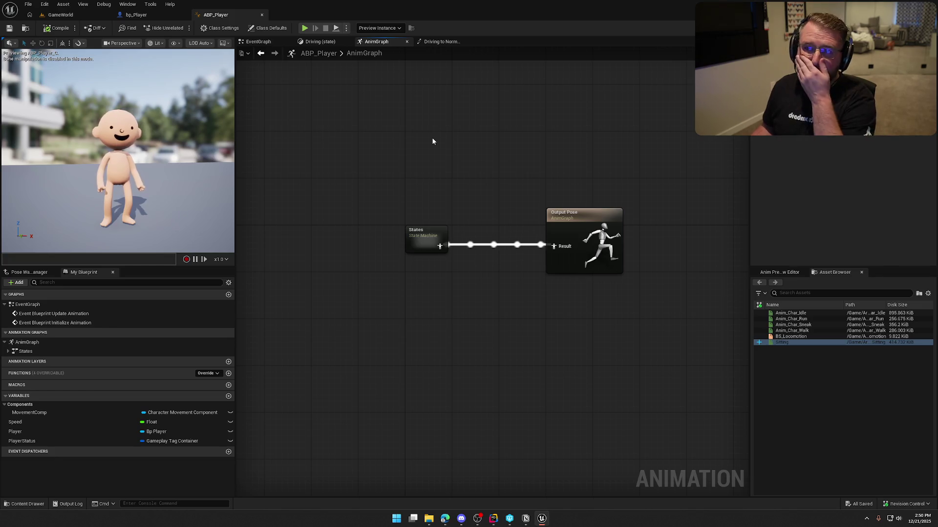
pyautogui.moveTo(435, 112); pyautogui.dragTo(379, 131)
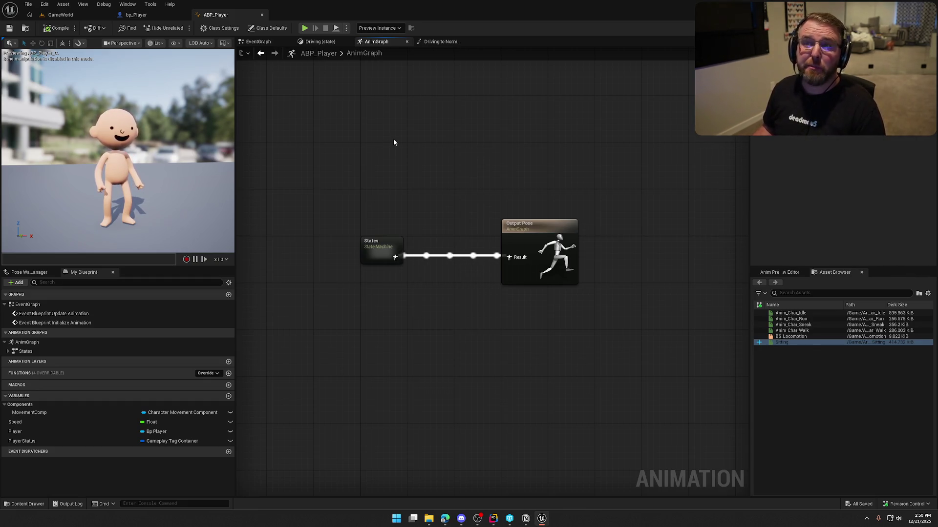
pyautogui.moveTo(373, 142); pyautogui.dragTo(390, 132)
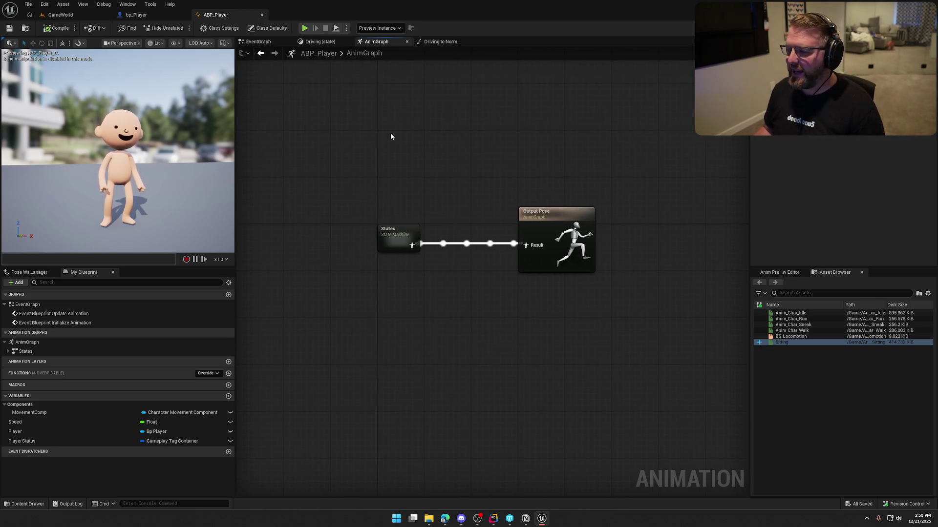
pyautogui.moveTo(562, 217); pyautogui.dragTo(515, 218)
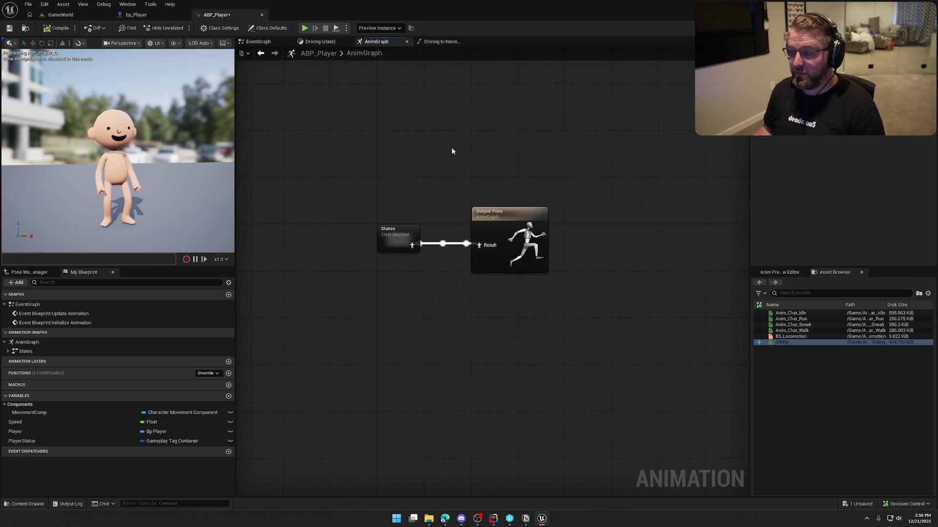
# Turn on Loop Animation for the Sitting animation in the Driving state and save
pyautogui.click(320, 42)
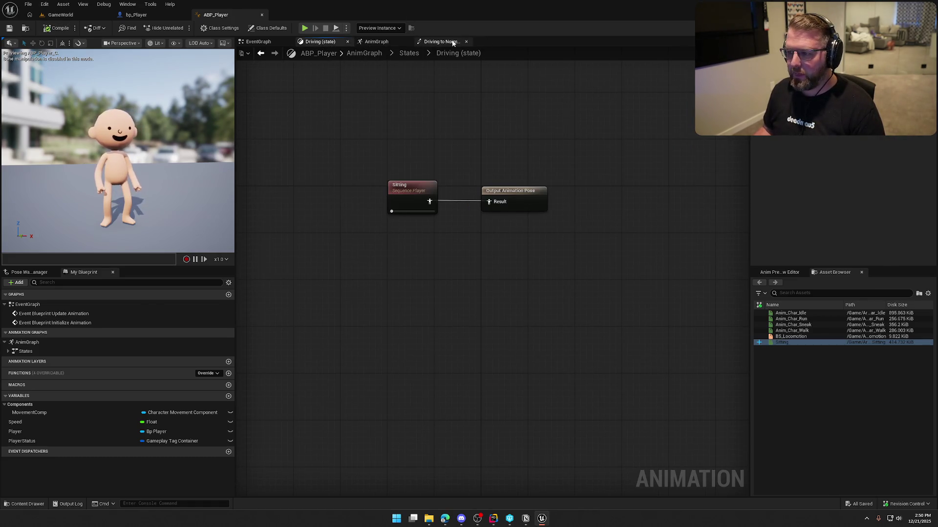
pyautogui.click(397, 187)
pyautogui.click(835, 233)
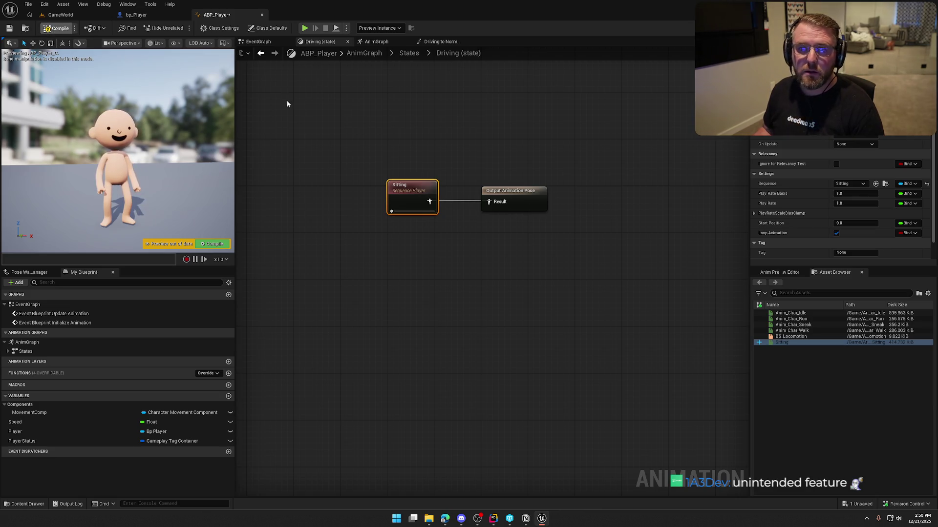
pyautogui.hotkey('ctrl', 's')
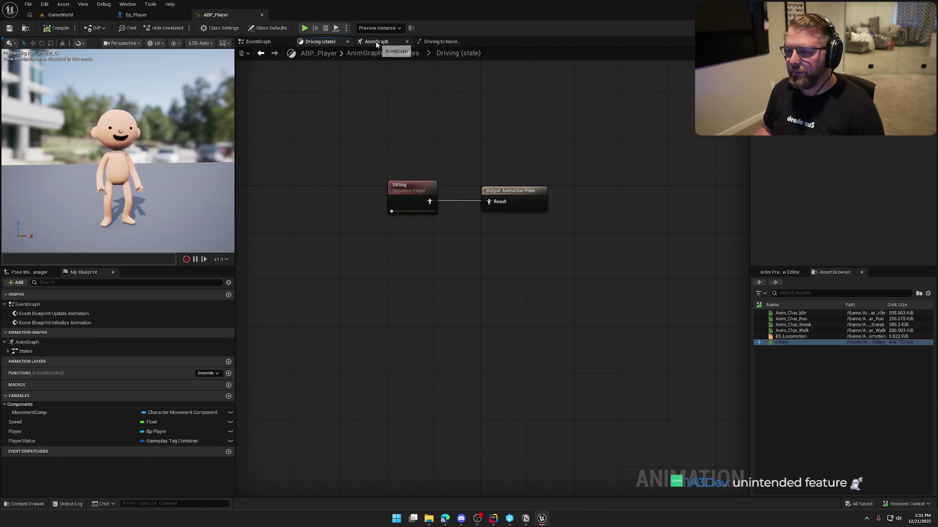
# Look over the AnimGraph and event graph, then switch to bp_Player
pyautogui.click(442, 42)
pyautogui.click(375, 43)
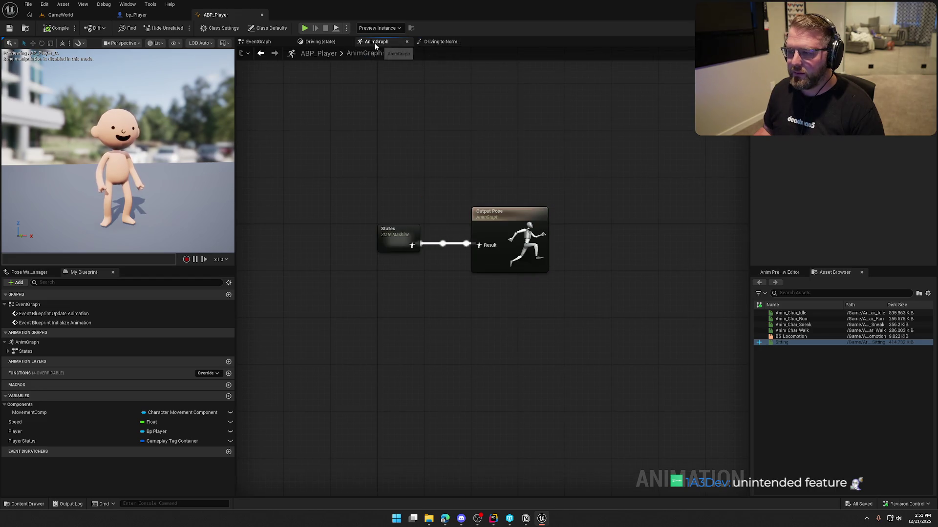
pyautogui.click(269, 42)
pyautogui.click(311, 42)
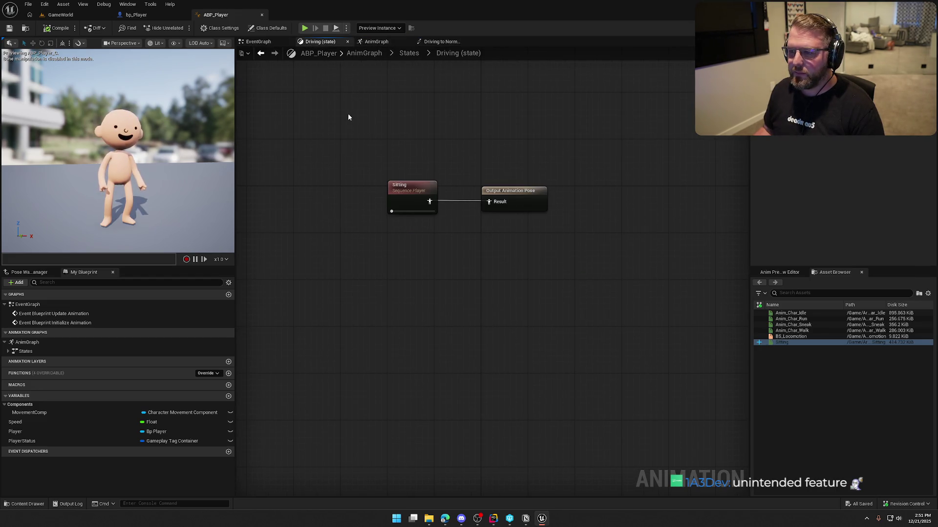
pyautogui.click(136, 15)
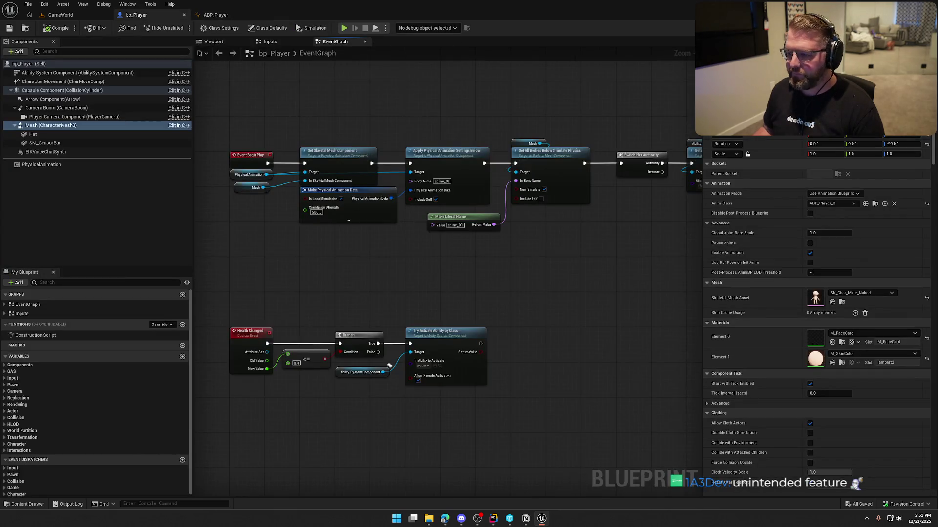
# Add an ApplyGameplayEffectToSelf node beside the health-changed binding in bp_Player
pyautogui.moveTo(362, 265); pyautogui.dragTo(388, 211)
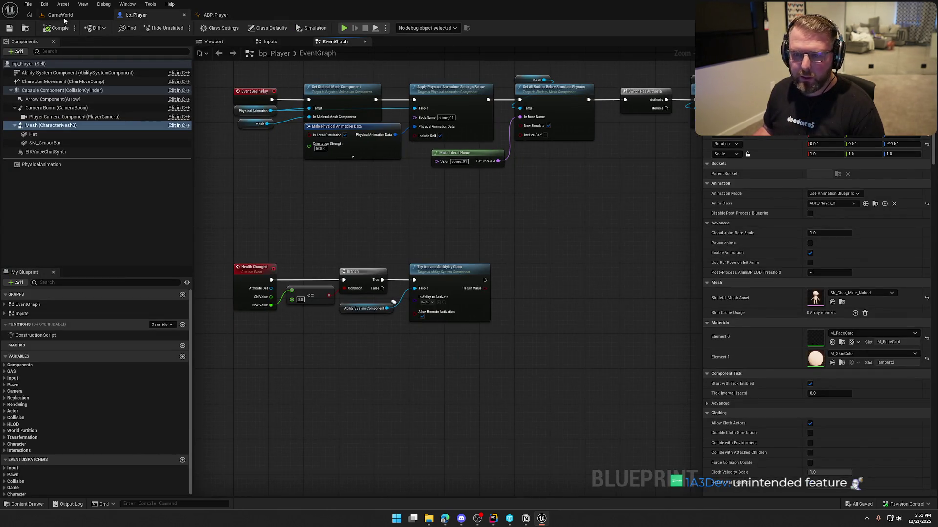
pyautogui.click(63, 15)
pyautogui.moveTo(367, 195); pyautogui.dragTo(412, 283)
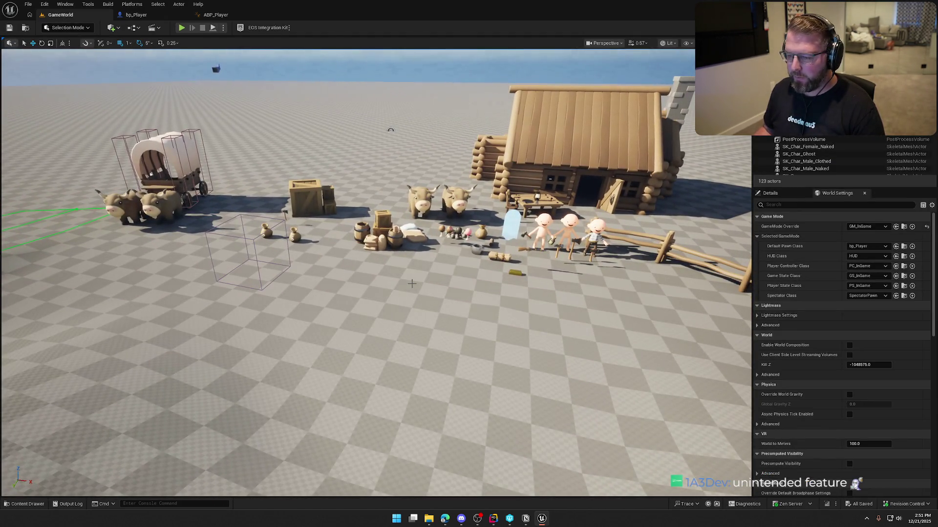
pyautogui.click(137, 15)
pyautogui.moveTo(391, 207)
pyautogui.mouseDown()
pyautogui.moveTo(306, 217)
pyautogui.moveTo(349, 242)
pyautogui.mouseUp()
pyautogui.scroll(1, 357, 229)
pyautogui.moveTo(480, 133)
pyautogui.mouseDown()
pyautogui.moveTo(459, 151)
pyautogui.moveTo(419, 157)
pyautogui.moveTo(455, 124)
pyautogui.moveTo(503, 120)
pyautogui.mouseUp()
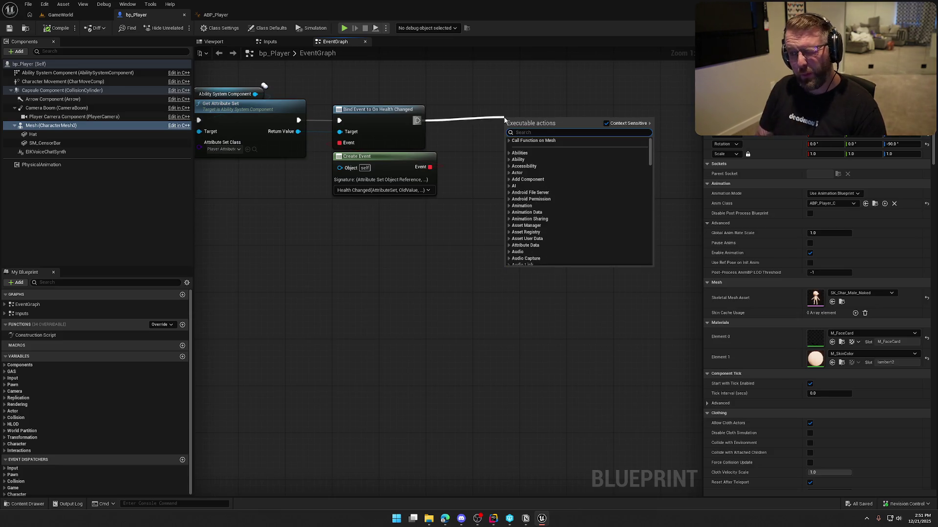
pyautogui.write('apply agam')
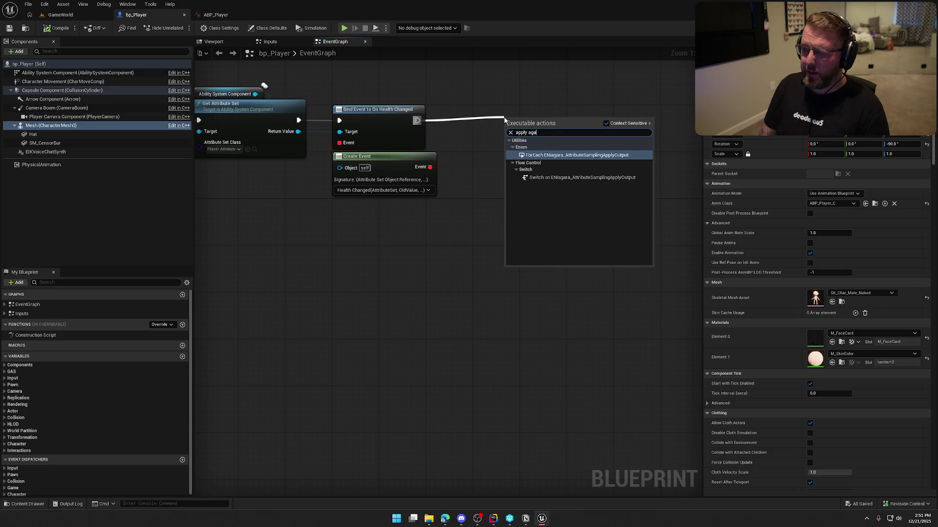
pyautogui.press('BackSpace')
pyautogui.press('BackSpace')
pyautogui.press('BackSpace')
pyautogui.write('gameplaye')
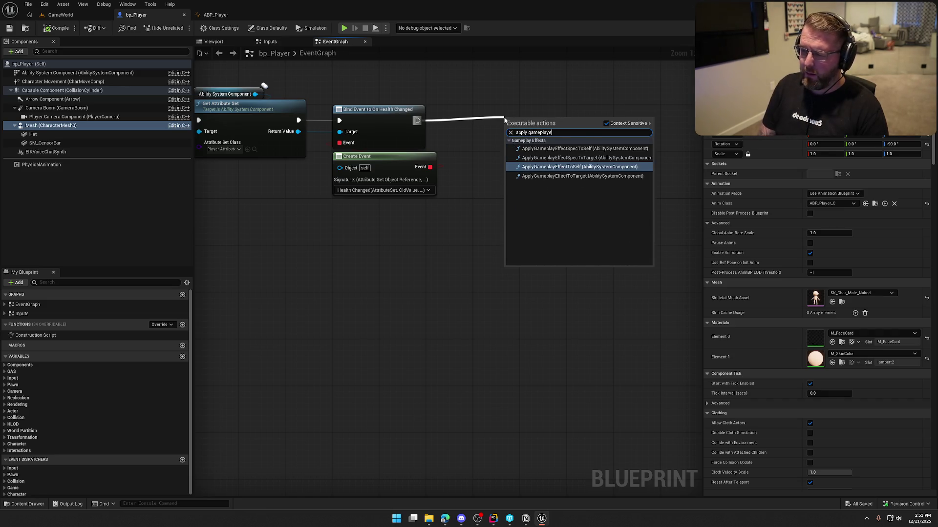
pyautogui.click(579, 167)
pyautogui.moveTo(554, 127)
pyautogui.mouseDown()
pyautogui.moveTo(647, 105)
pyautogui.moveTo(671, 112)
pyautogui.mouseUp()
# Insert a 3.0-second Delay after Bind Event, its Completed pin driving ApplyGameplayEffectToSelf
pyautogui.click(497, 127)
pyautogui.moveTo(503, 138); pyautogui.dragTo(418, 121)
pyautogui.moveTo(534, 134)
pyautogui.mouseDown()
pyautogui.moveTo(511, 117)
pyautogui.moveTo(627, 120)
pyautogui.mouseUp()
pyautogui.click(509, 133)
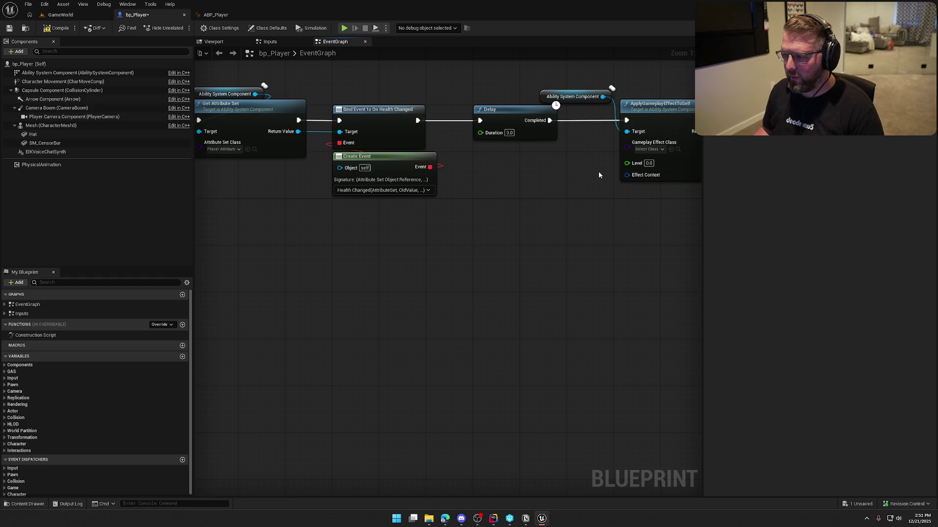
pyautogui.moveTo(627, 163); pyautogui.dragTo(469, 163)
pyautogui.hotkey('ctrl', 'space')
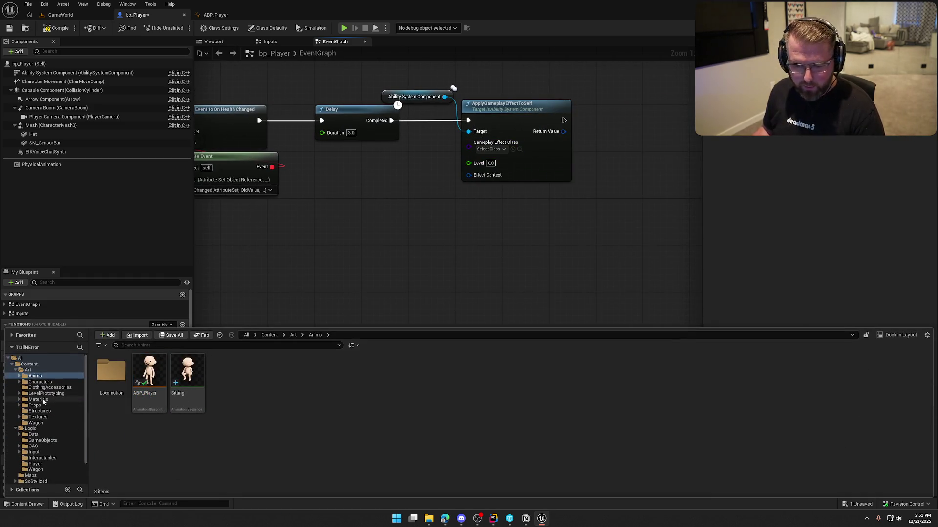
# Create a GameplayEffect blueprint GE_DriveWagon in Logic/GAS/Effects and open it
pyautogui.click(25, 370)
pyautogui.click(15, 370)
pyautogui.click(33, 393)
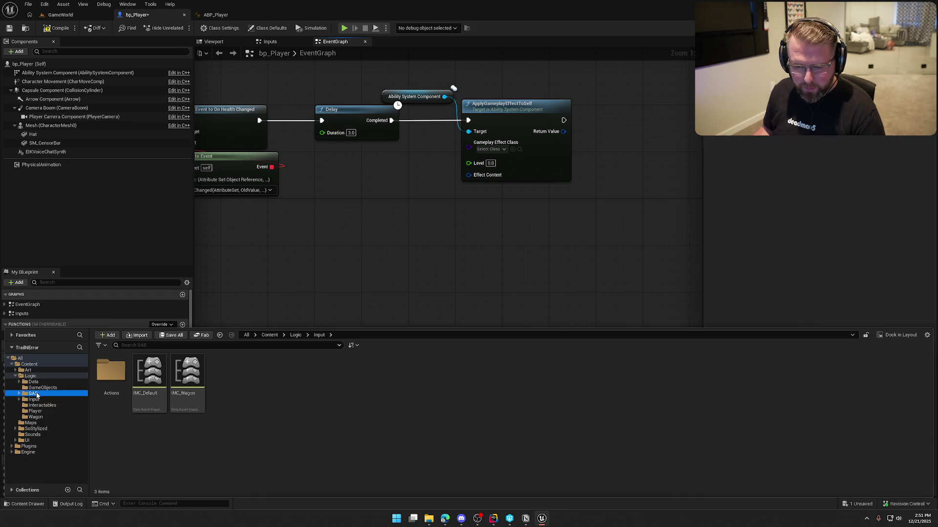
pyautogui.doubleClick(139, 381)
pyautogui.rightClick(363, 386)
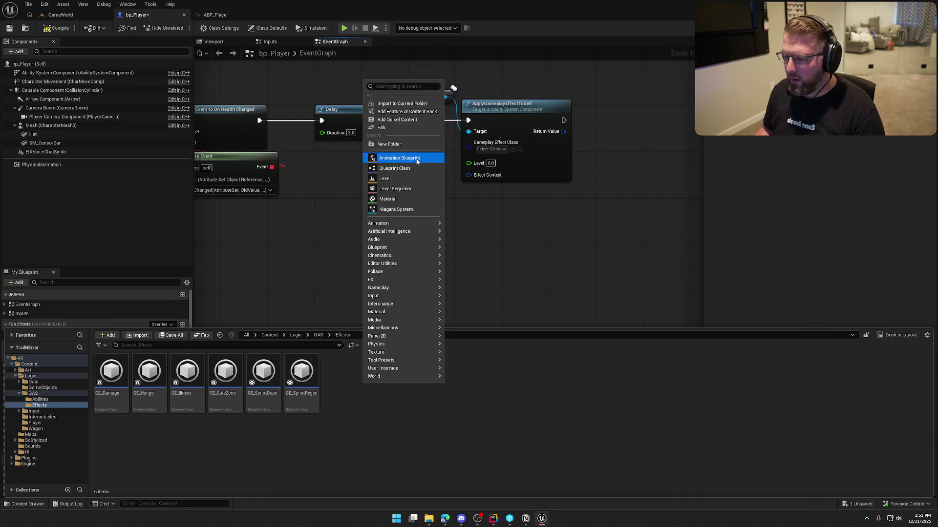
pyautogui.moveTo(405, 287)
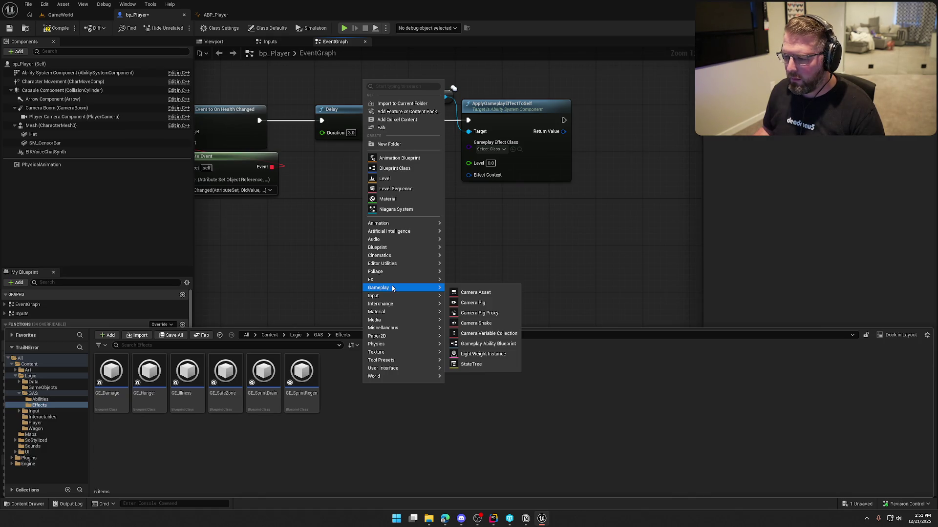
pyautogui.click(393, 168)
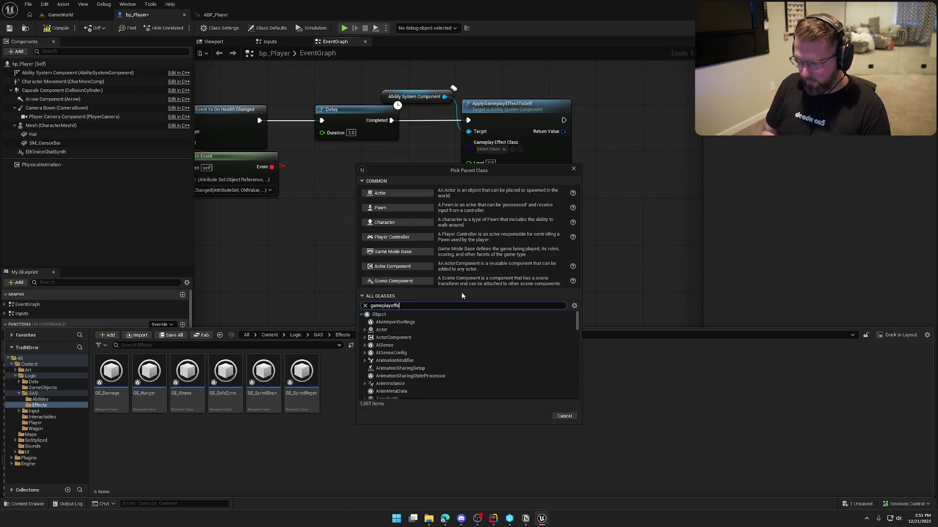
pyautogui.write('ct')
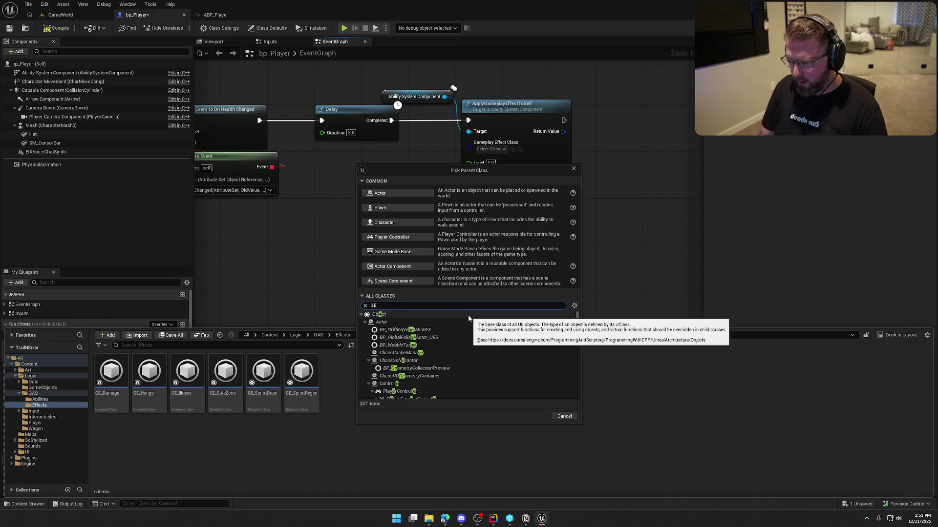
pyautogui.write('_')
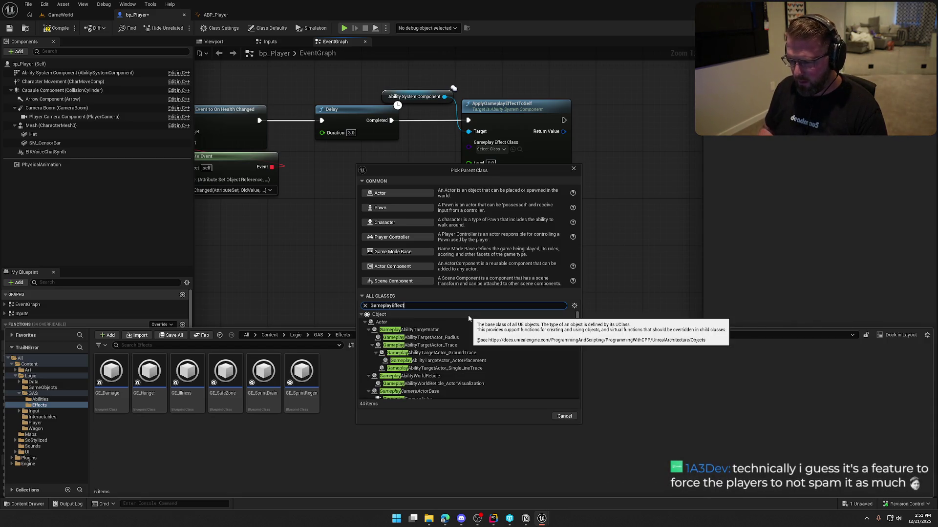
pyautogui.write('Effect')
pyautogui.click(438, 322)
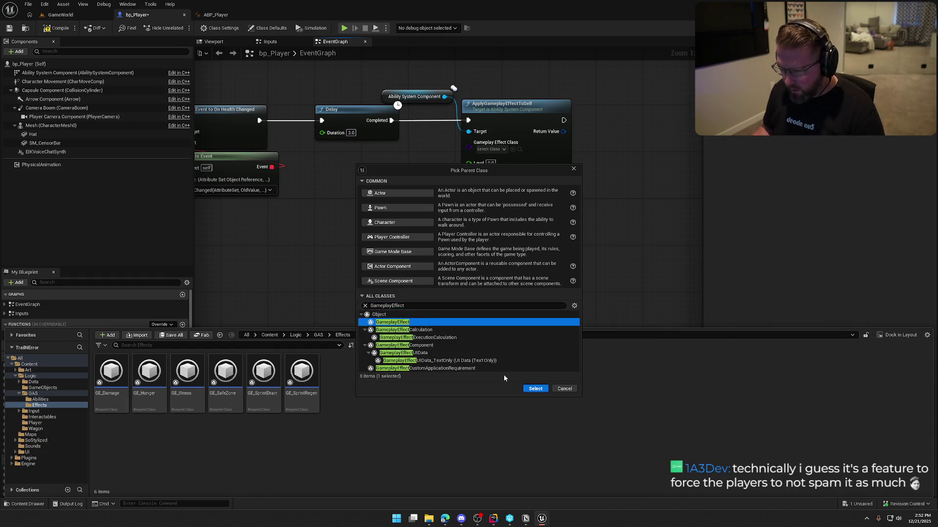
pyautogui.click(533, 390)
pyautogui.write('GE_DriveWagon')
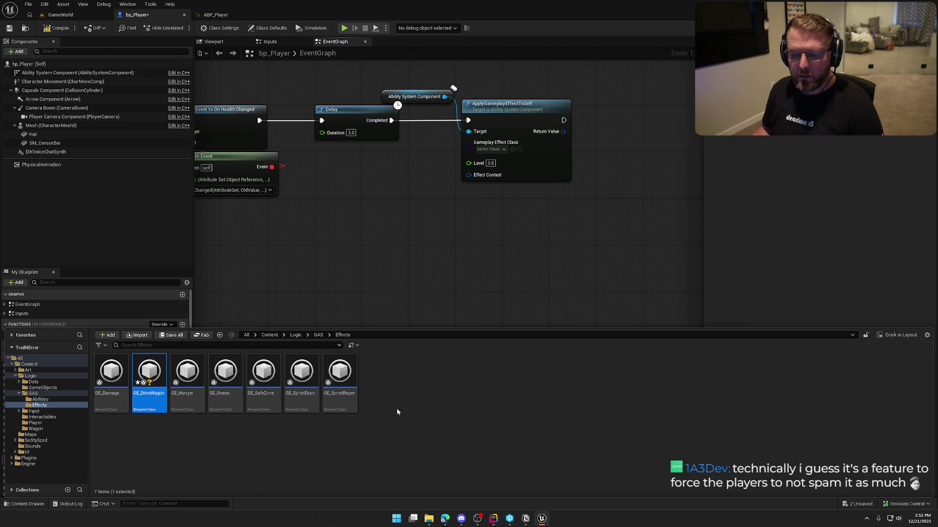
pyautogui.doubleClick(149, 376)
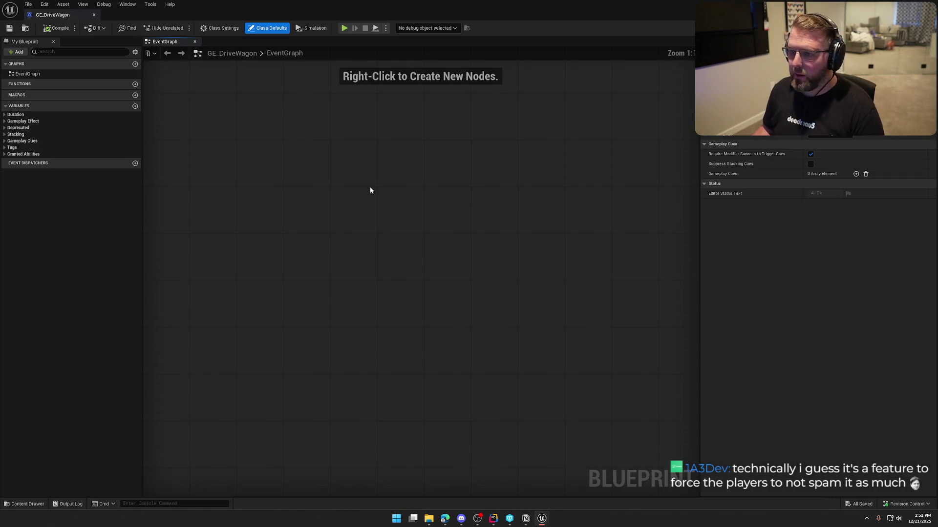
# Dock GE_DriveWagon with the other editors and set its Duration Policy to Infinite
pyautogui.moveTo(61, 15)
pyautogui.mouseDown()
pyautogui.moveTo(230, 36)
pyautogui.moveTo(279, 24)
pyautogui.mouseUp()
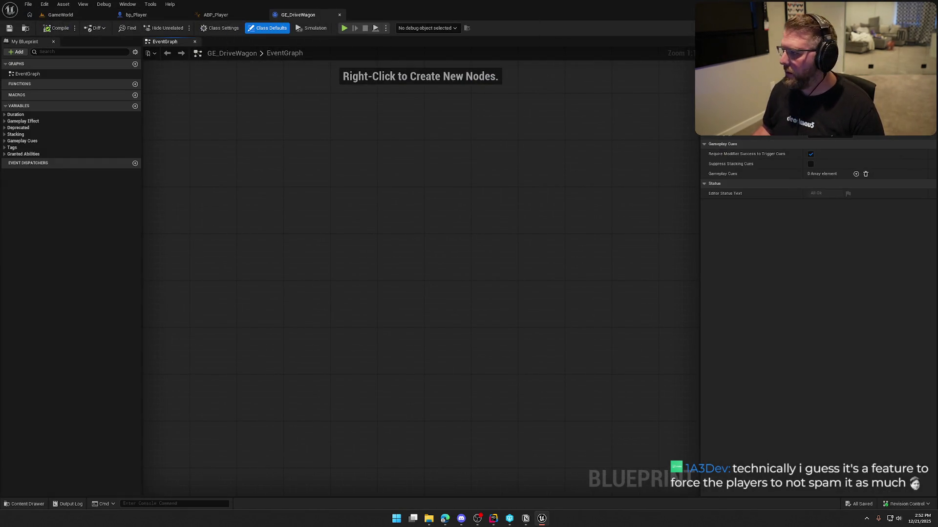
pyautogui.click(339, 15)
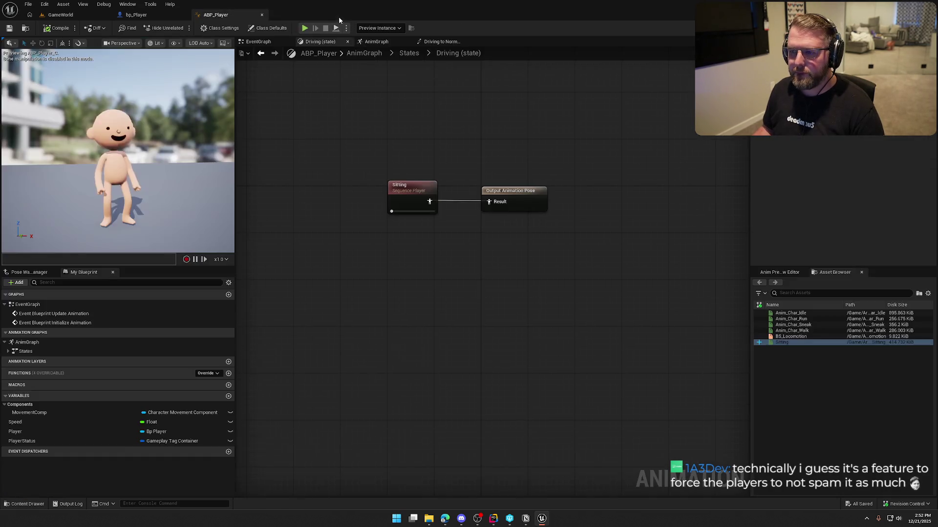
pyautogui.hotkey('ctrl', 'space')
pyautogui.doubleClick(150, 391)
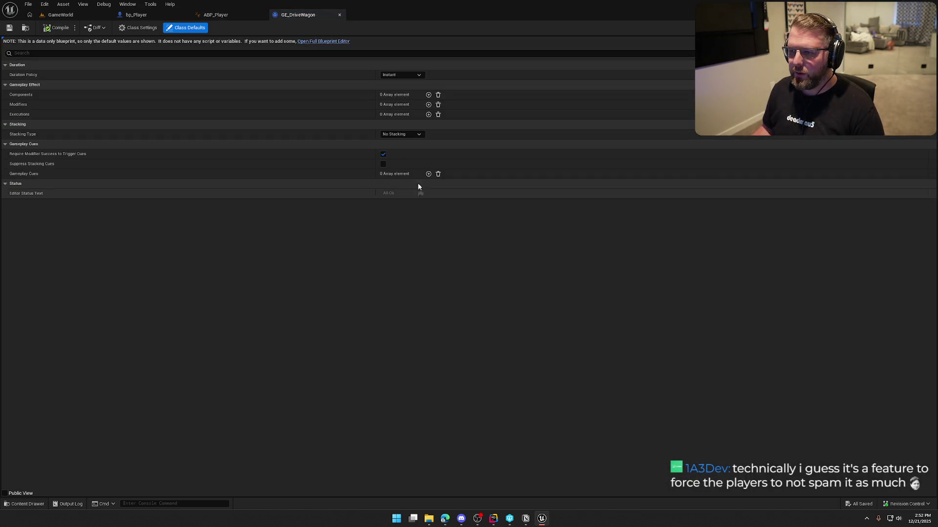
pyautogui.click(400, 75)
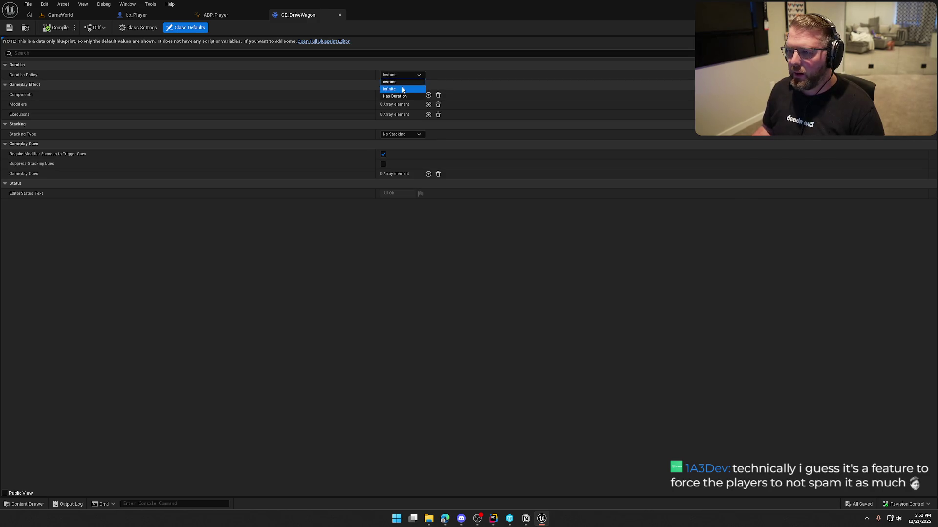
pyautogui.click(401, 89)
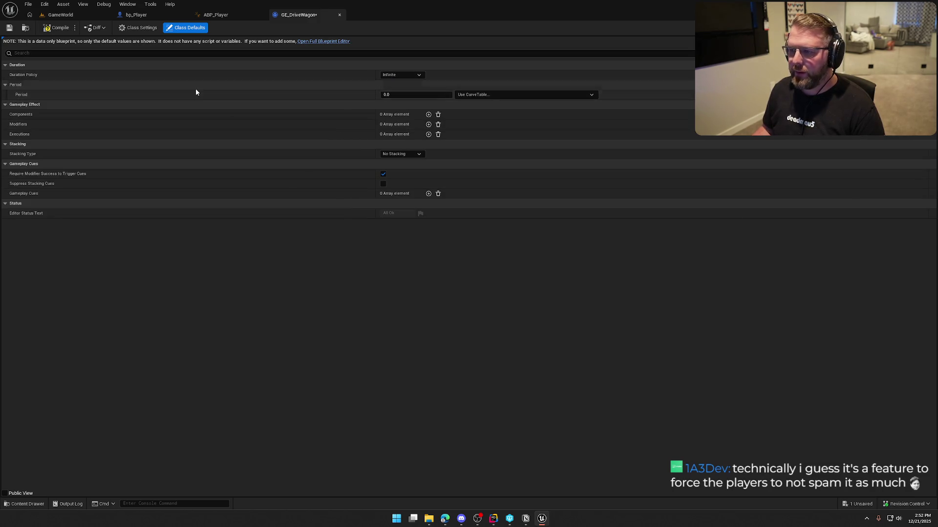
# Add a Grant Tags to Target Actor component granting Player.Status.DrivingWagon, then compile and save
pyautogui.click(429, 125)
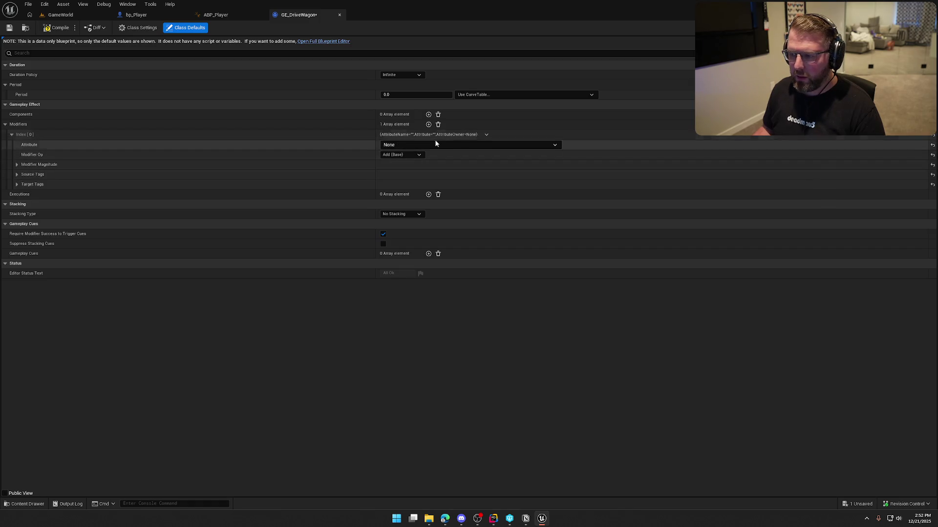
pyautogui.click(438, 125)
pyautogui.click(428, 114)
pyautogui.click(408, 126)
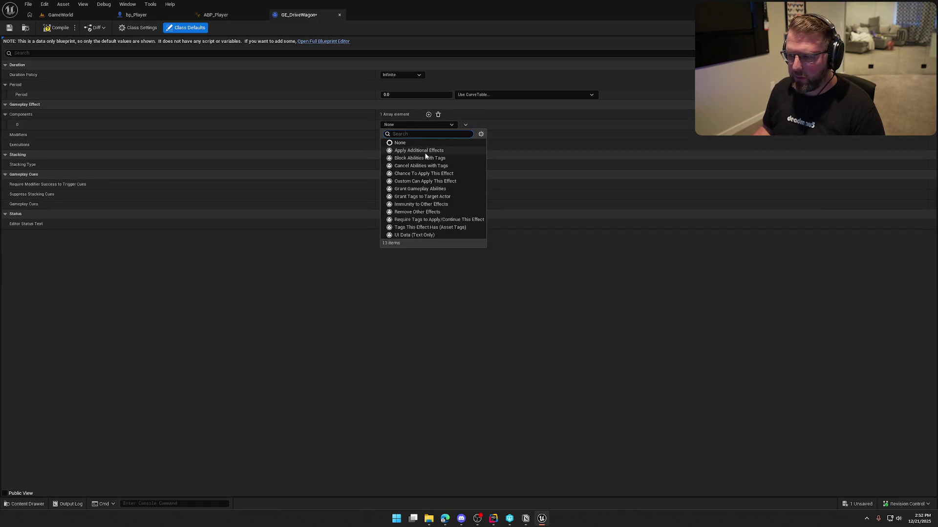
pyautogui.click(454, 197)
pyautogui.click(455, 197)
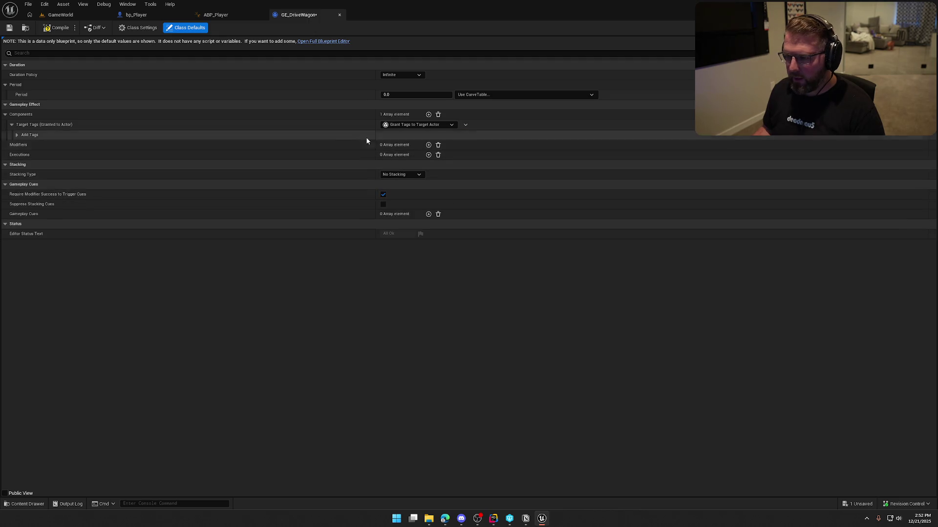
pyautogui.click(393, 156)
pyautogui.write('driv')
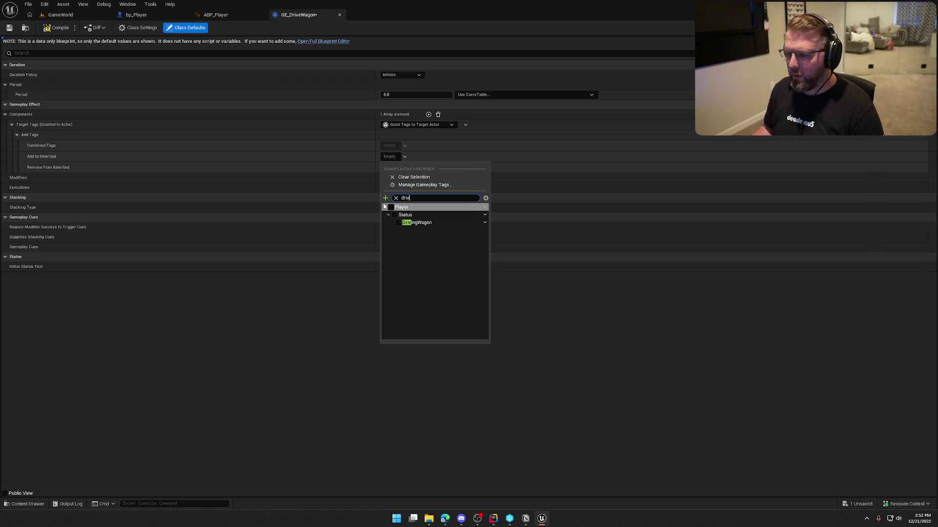
pyautogui.click(398, 222)
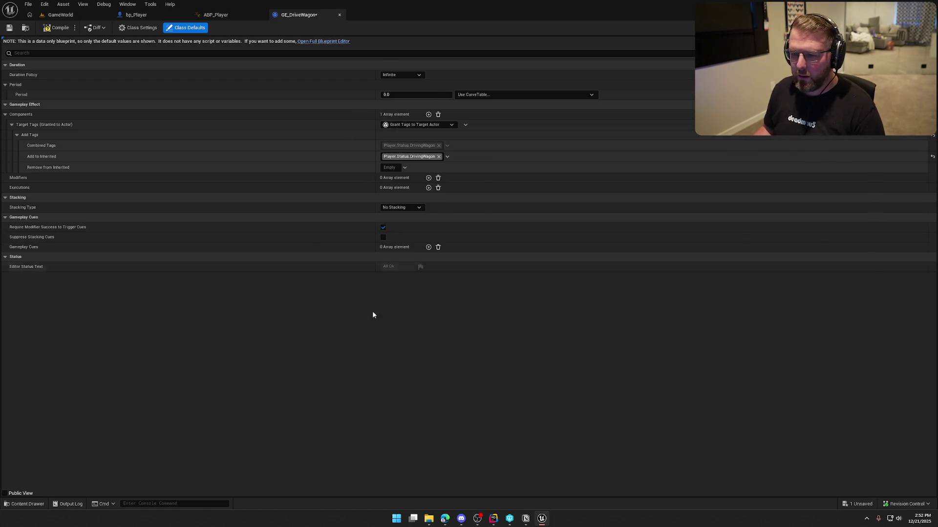
pyautogui.click(57, 27)
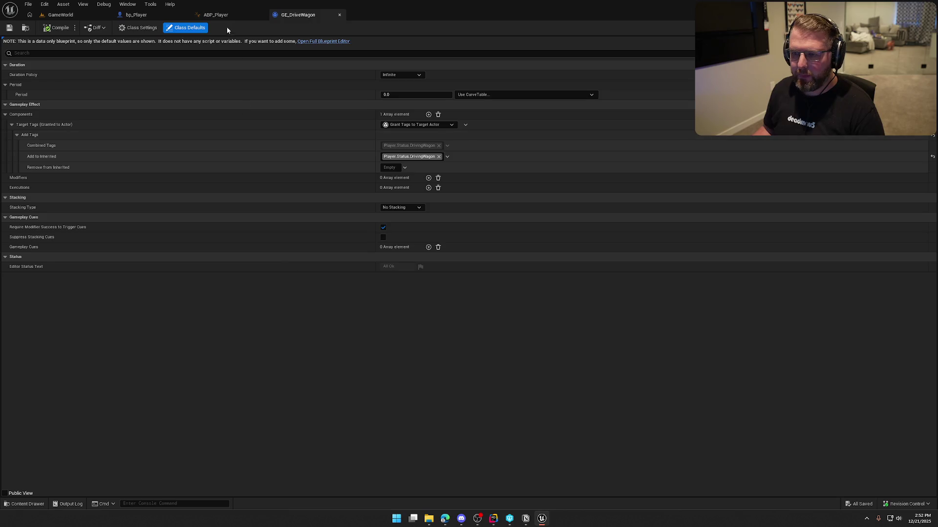
pyautogui.click(215, 15)
# Set ApplyGameplayEffectToSelf's class to GE_DriveWagon, save bp_Player, and play GameWorld
pyautogui.click(136, 15)
pyautogui.click(503, 148)
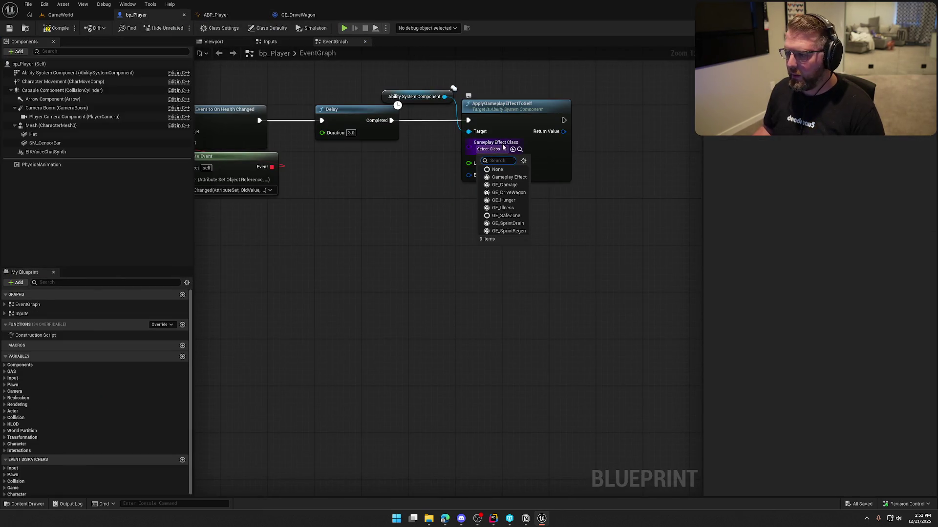
pyautogui.click(508, 193)
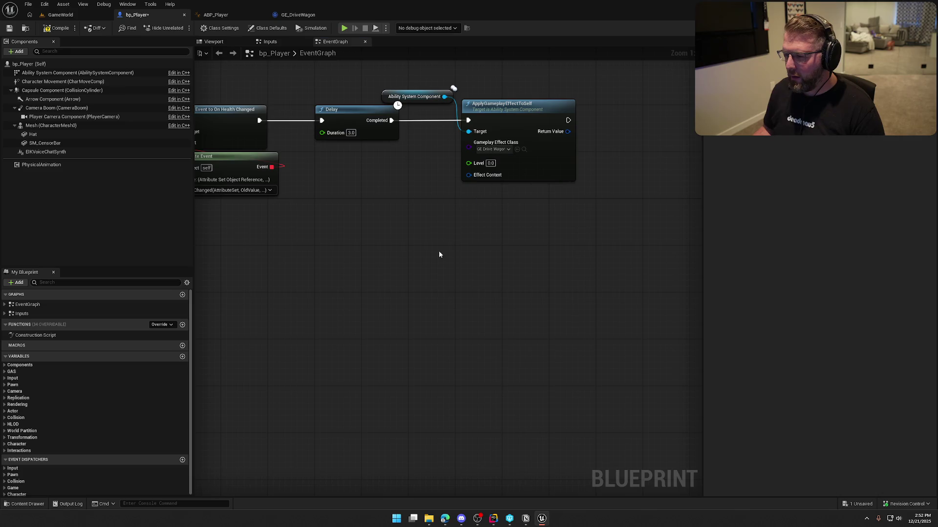
pyautogui.hotkey('ctrl', 's')
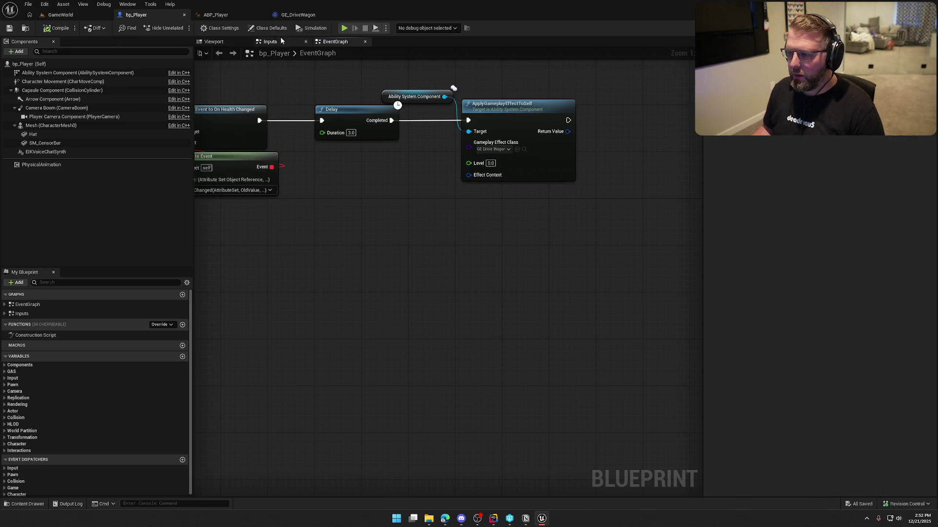
pyautogui.click(88, 17)
pyautogui.click(181, 29)
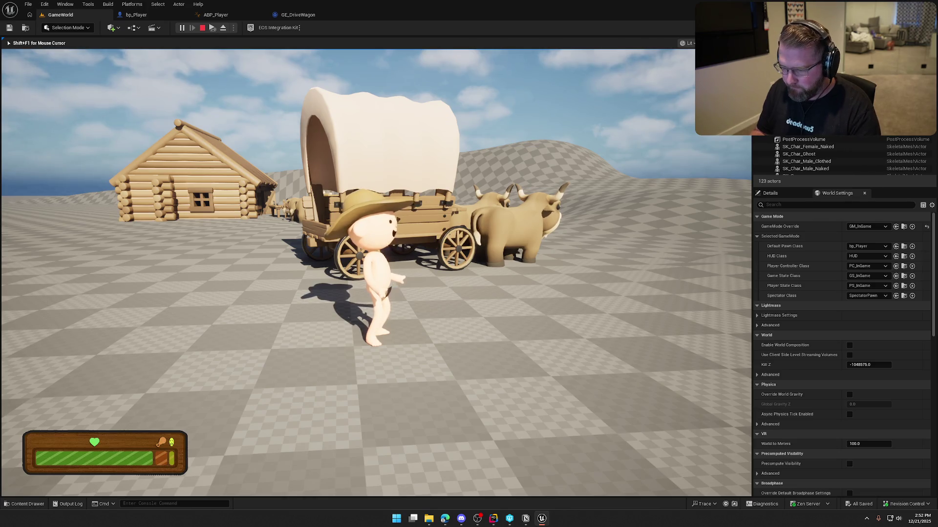
# Check the Gameplay Debugger for the DrivingWagon tag and GE_DriveWagon effect, then stop playing
pyautogui.press("'")
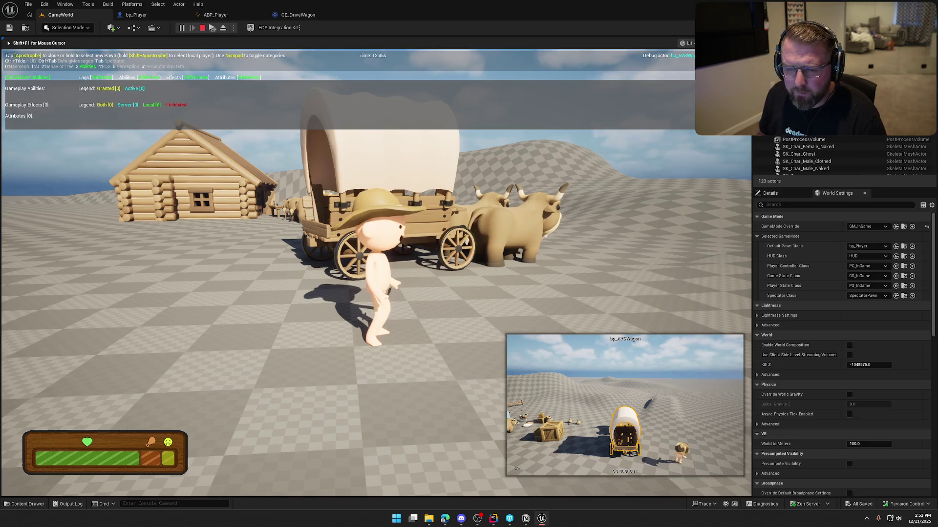
pyautogui.press('Escape')
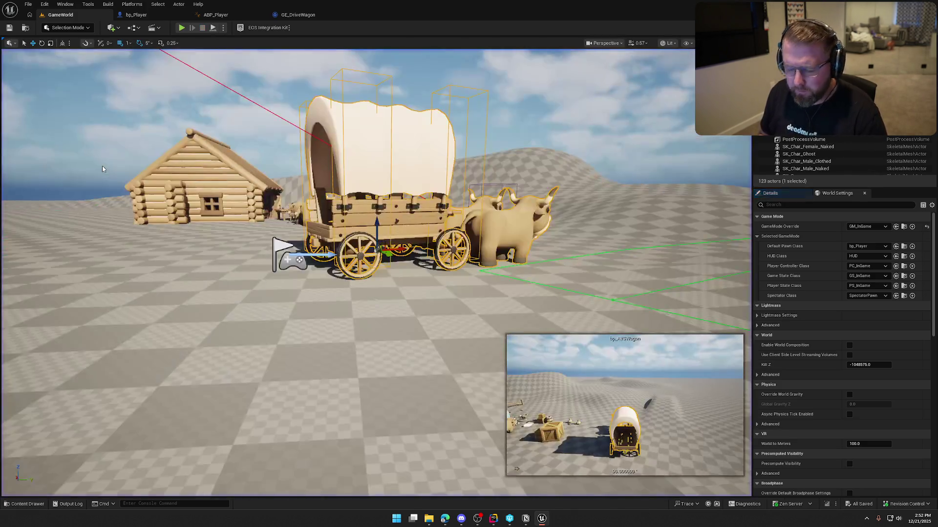
pyautogui.hotkey('alt', 'p')
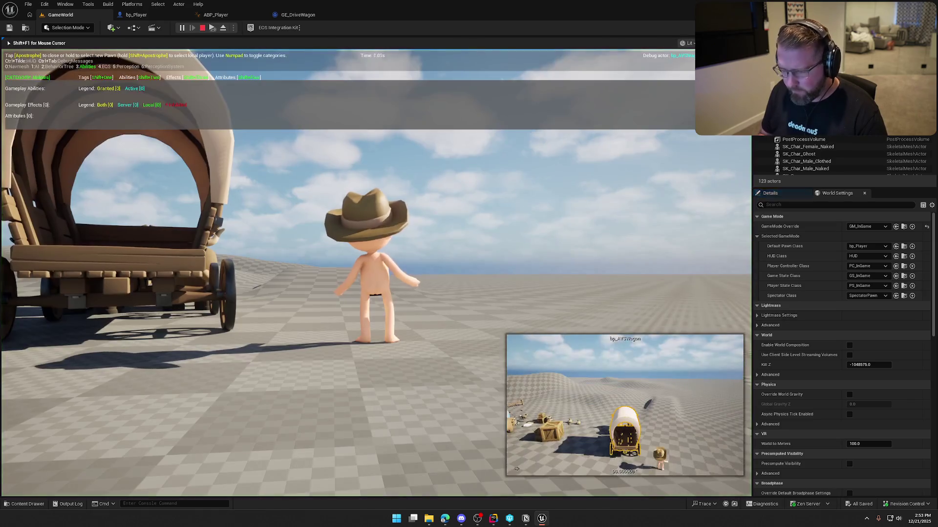
pyautogui.press("'")
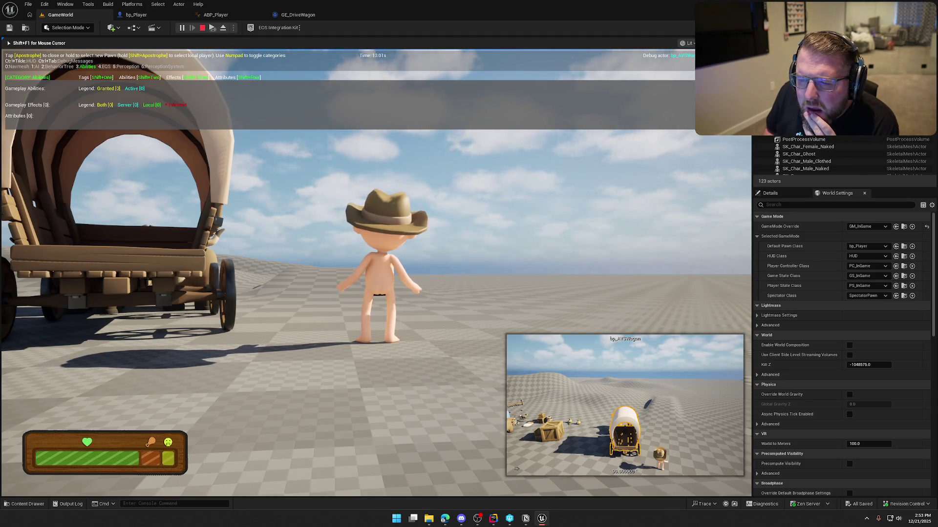
pyautogui.press("'")
pyautogui.press("'")
pyautogui.press("'")
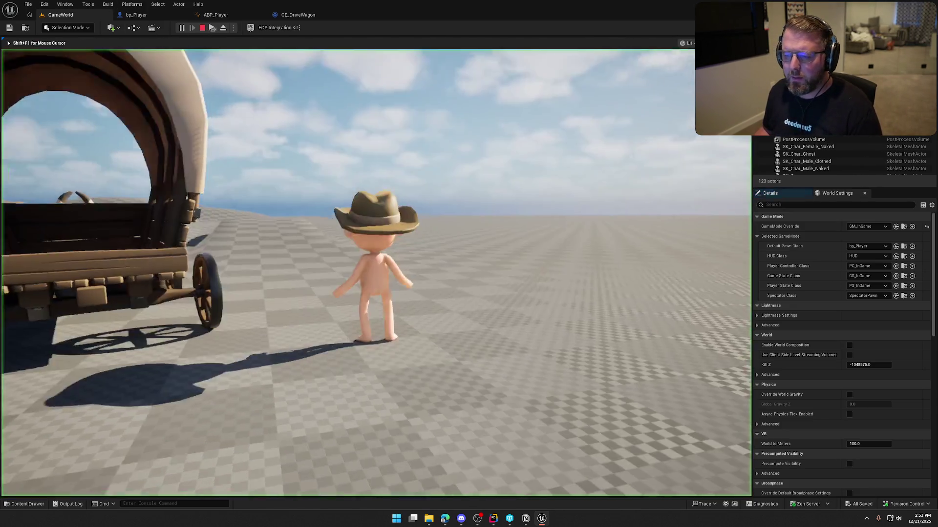
pyautogui.press("'")
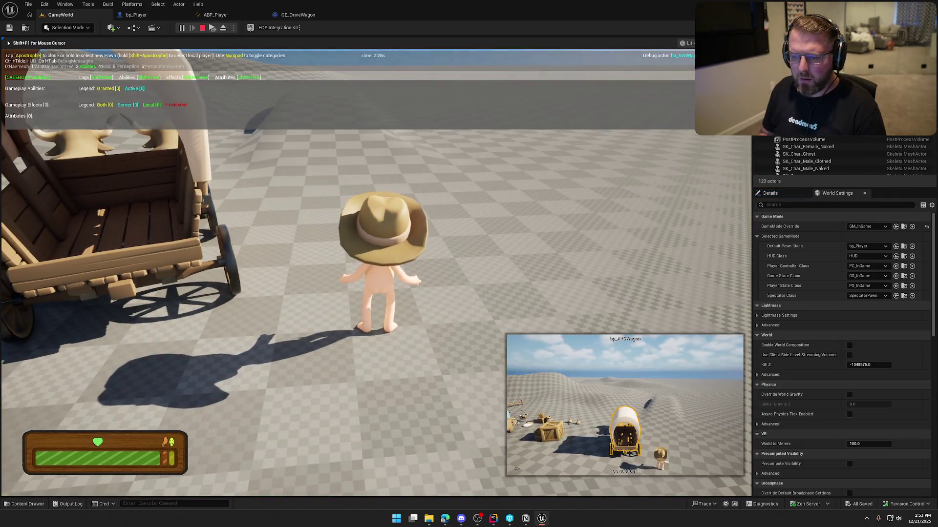
pyautogui.press("'")
pyautogui.press("'")
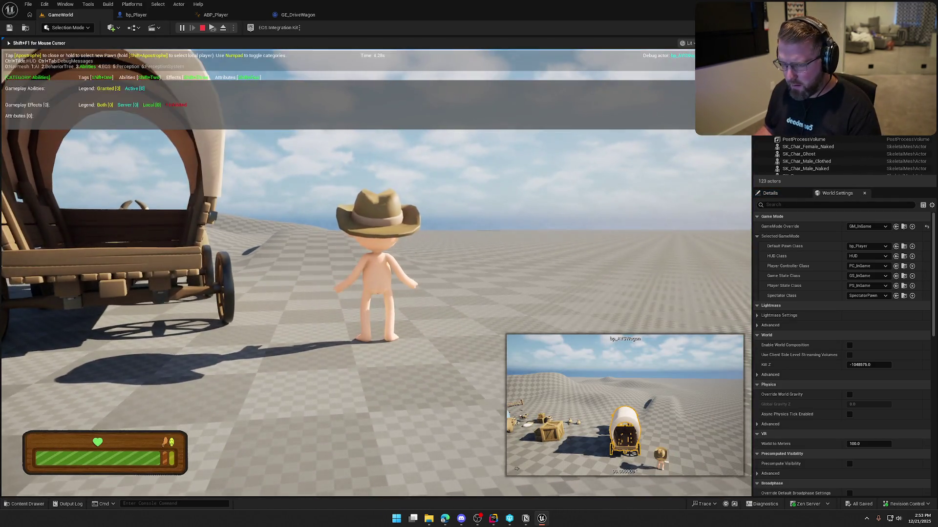
pyautogui.press("'")
pyautogui.press("'")
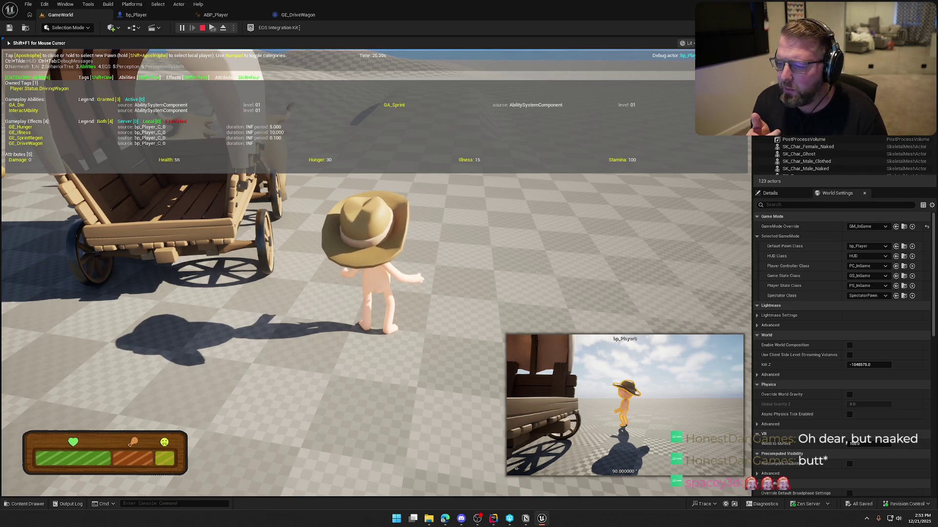
pyautogui.hotkey('shift', 'F1')
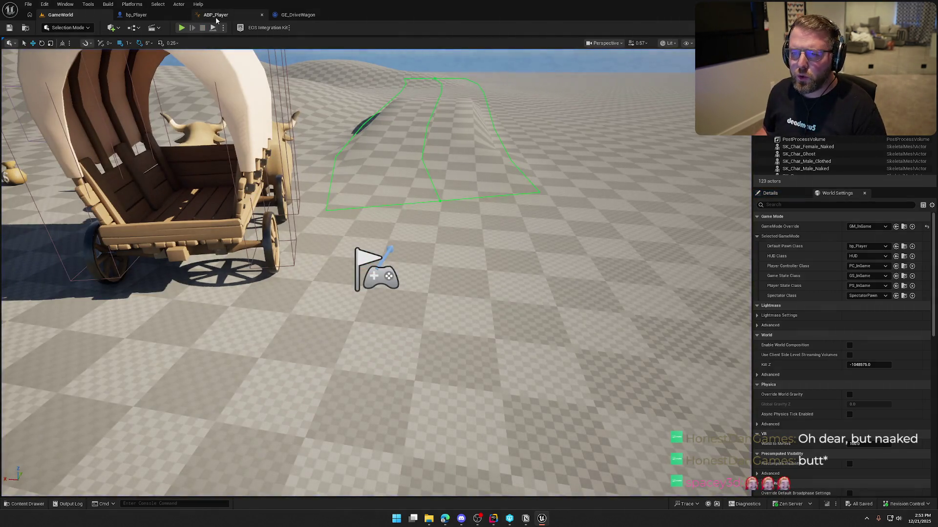
# Show ABP_Player's EventGraph update chain that sets Speed and Player Status
pyautogui.click(215, 15)
pyautogui.click(378, 43)
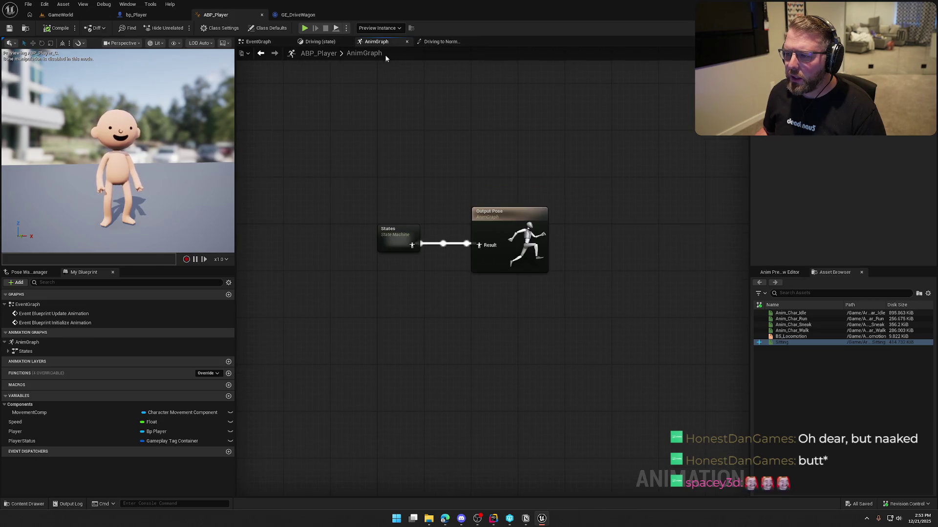
pyautogui.click(264, 43)
pyautogui.moveTo(401, 173); pyautogui.dragTo(482, 155)
pyautogui.scroll(-1, 489, 154)
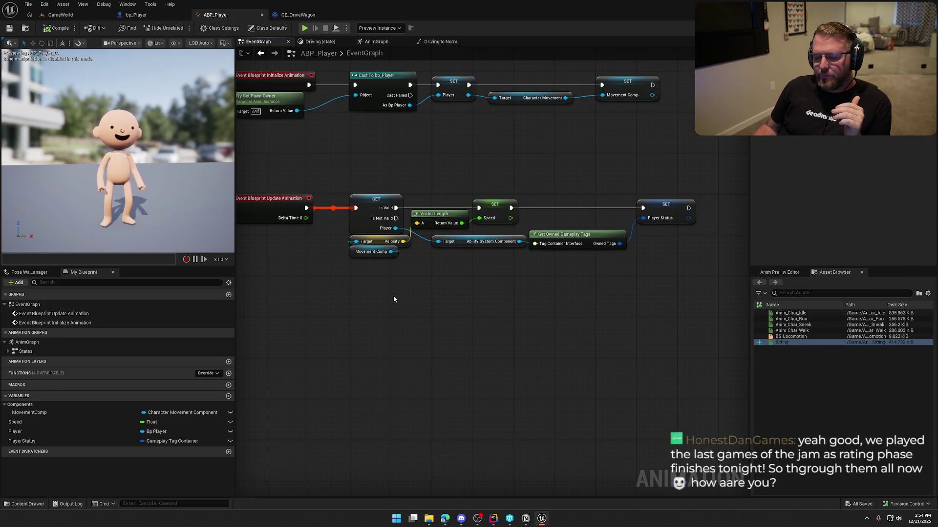
# Fly the GameWorld camera around the characters, props, wagon and cabin
pyautogui.click(74, 15)
pyautogui.press('w')
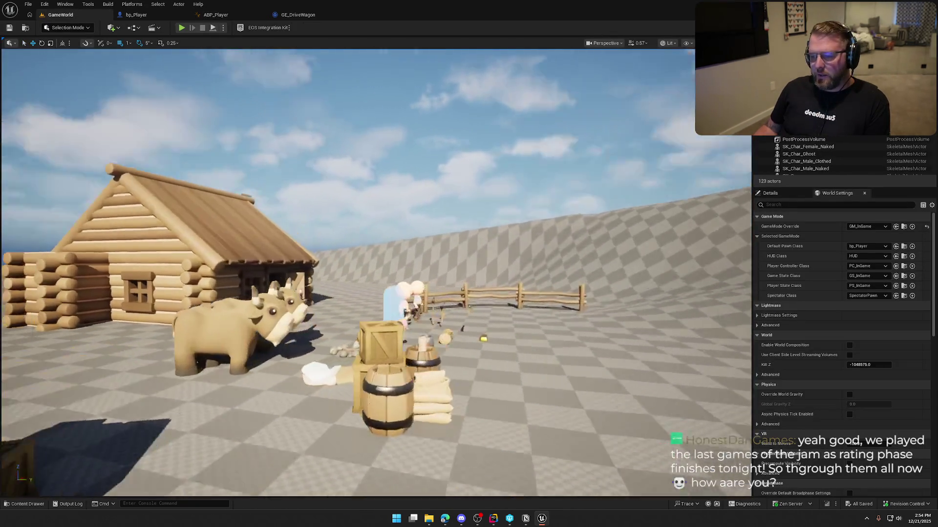
pyautogui.press('s')
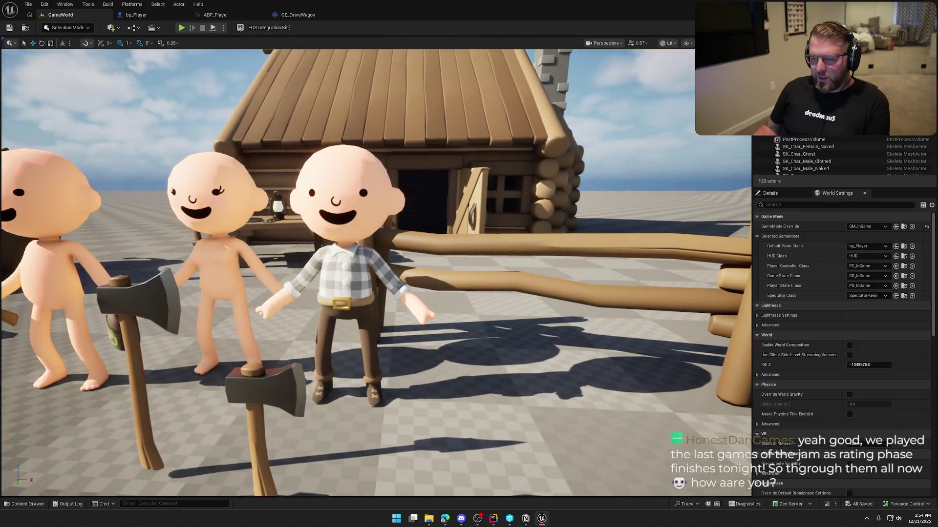
pyautogui.press('a')
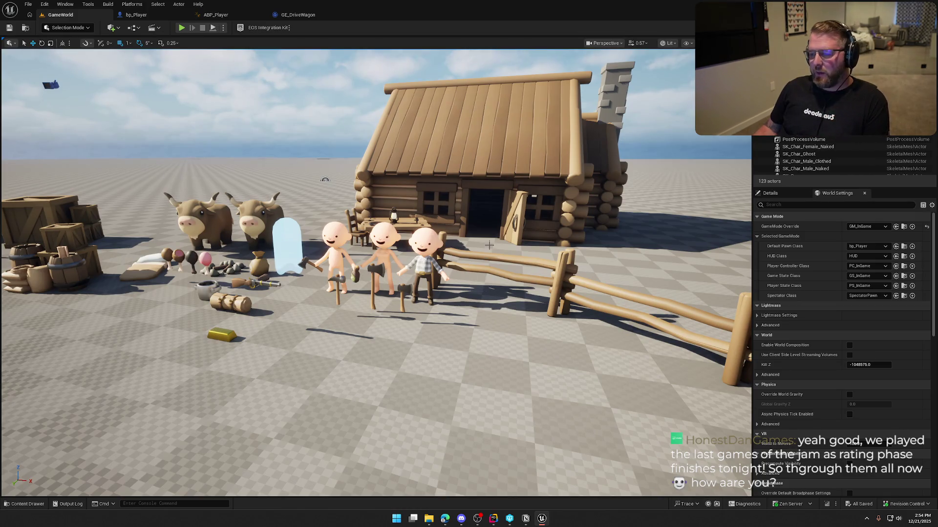
pyautogui.press('s')
pyautogui.press('w')
pyautogui.press('s')
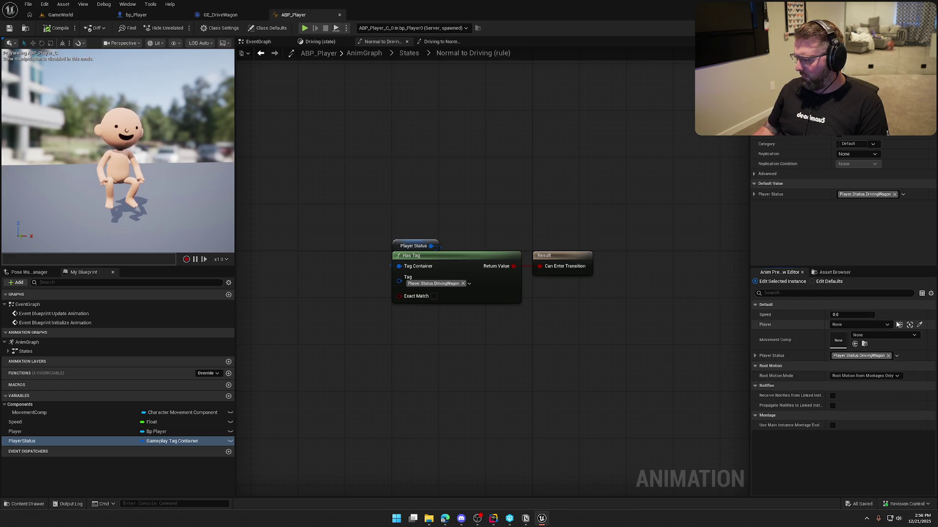
# Remove Player.Status.DrivingWagon from ABP_Player's Player Status default, apply, then compile and save
pyautogui.click(888, 356)
pyautogui.click(921, 491)
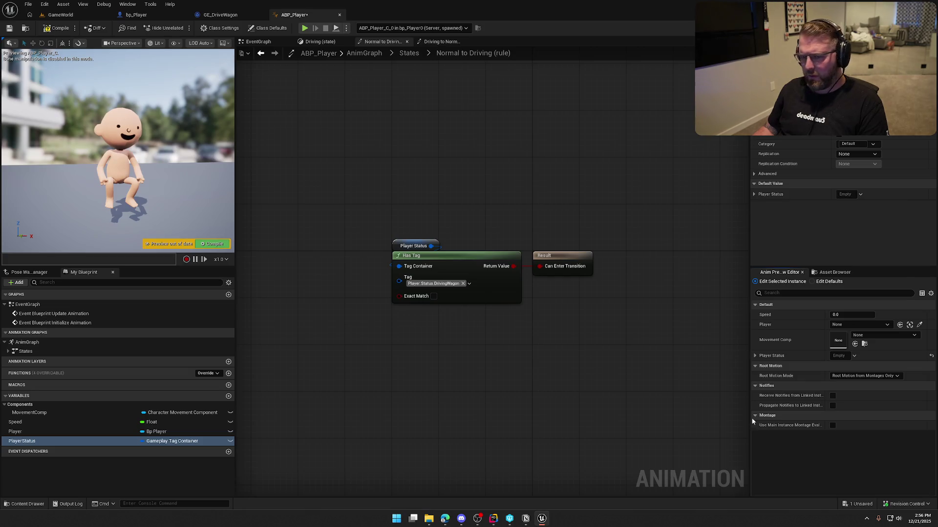
pyautogui.click(55, 28)
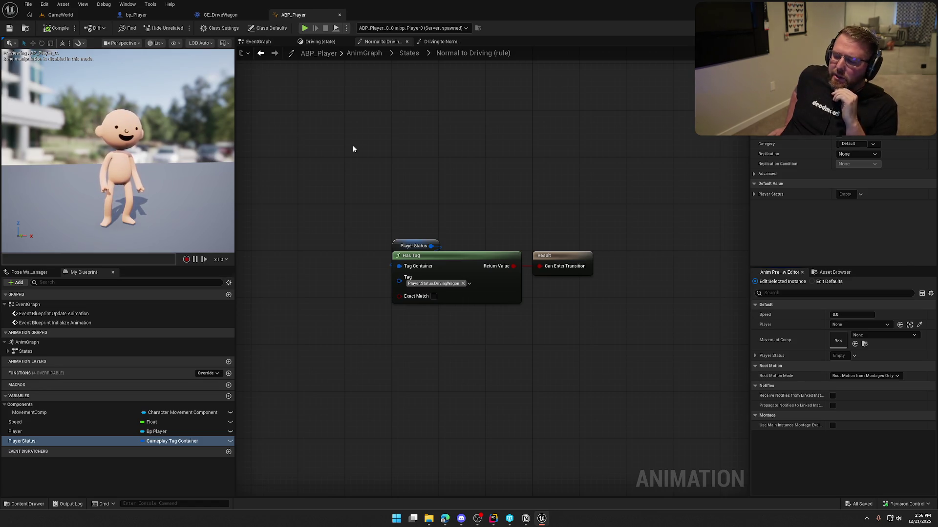
pyautogui.moveTo(353, 149)
pyautogui.mouseDown()
pyautogui.moveTo(327, 151)
pyautogui.moveTo(305, 170)
pyautogui.moveTo(519, 327)
pyautogui.mouseUp()
pyautogui.moveTo(380, 257)
pyautogui.mouseDown()
pyautogui.moveTo(521, 257)
pyautogui.moveTo(417, 255)
pyautogui.mouseUp()
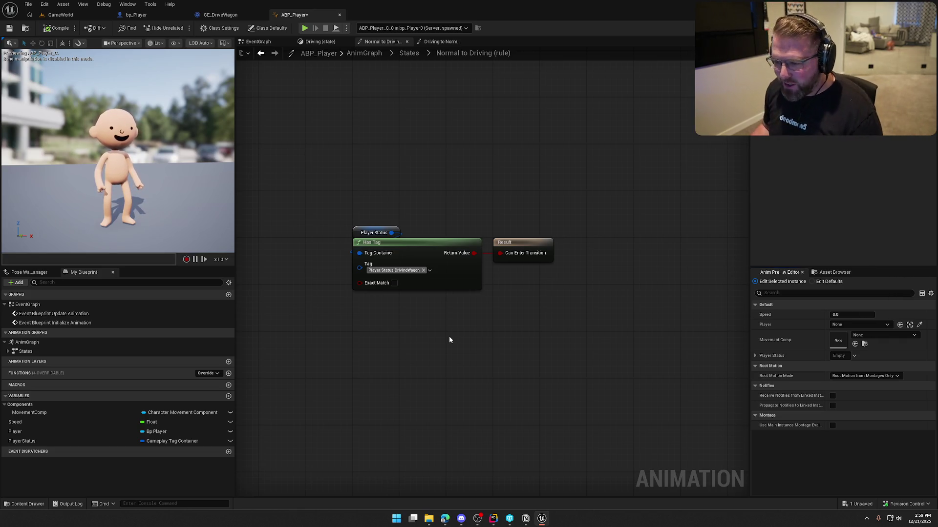
# Save ABP_Player and play-test the level while watching its Normal and Driving states
pyautogui.hotkey('ctrl', 's')
pyautogui.click(60, 14)
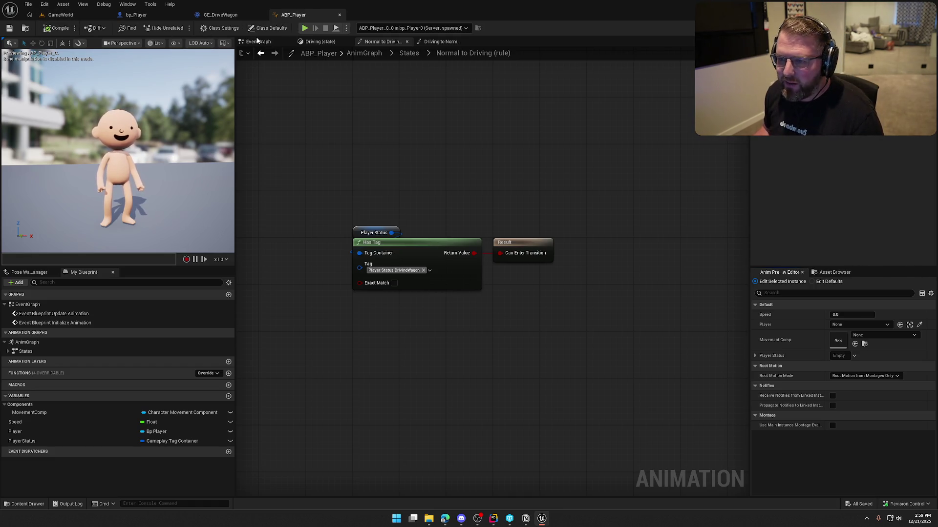
pyautogui.click(182, 28)
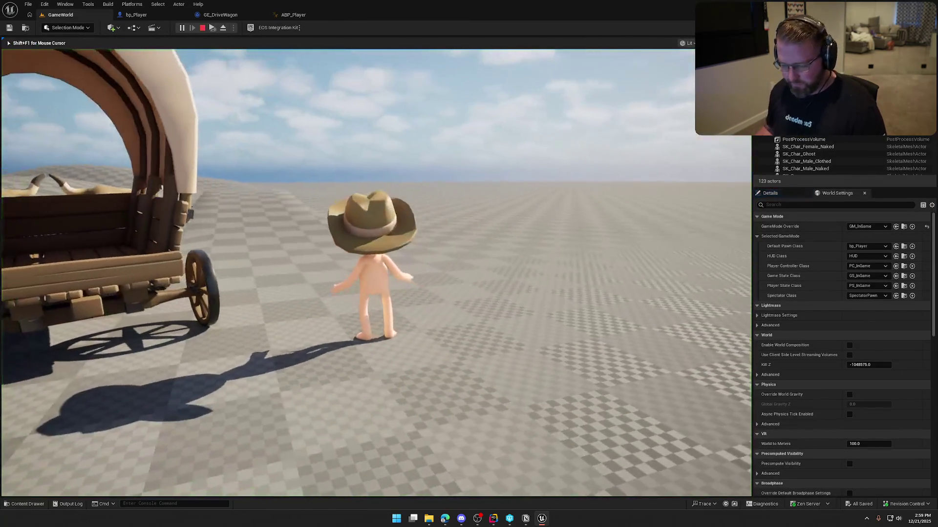
pyautogui.click(293, 15)
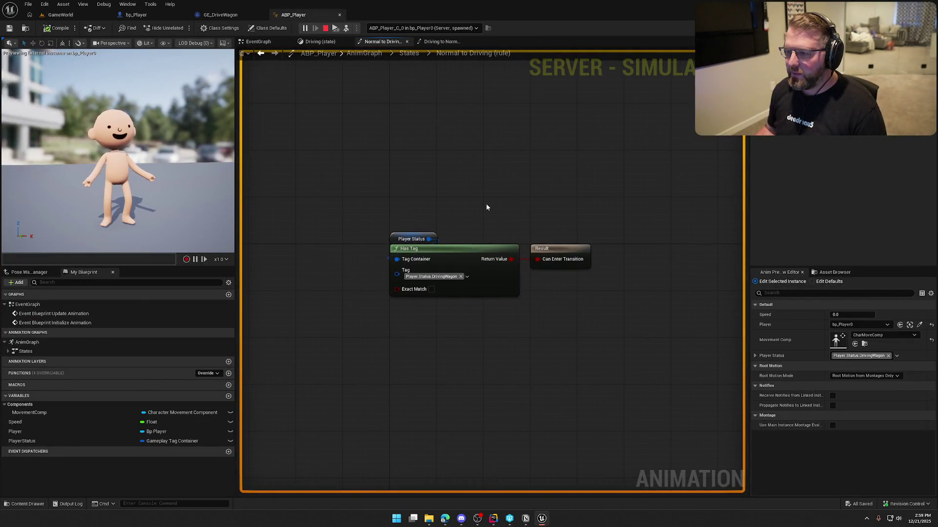
pyautogui.click(409, 53)
pyautogui.moveTo(475, 174); pyautogui.dragTo(373, 132)
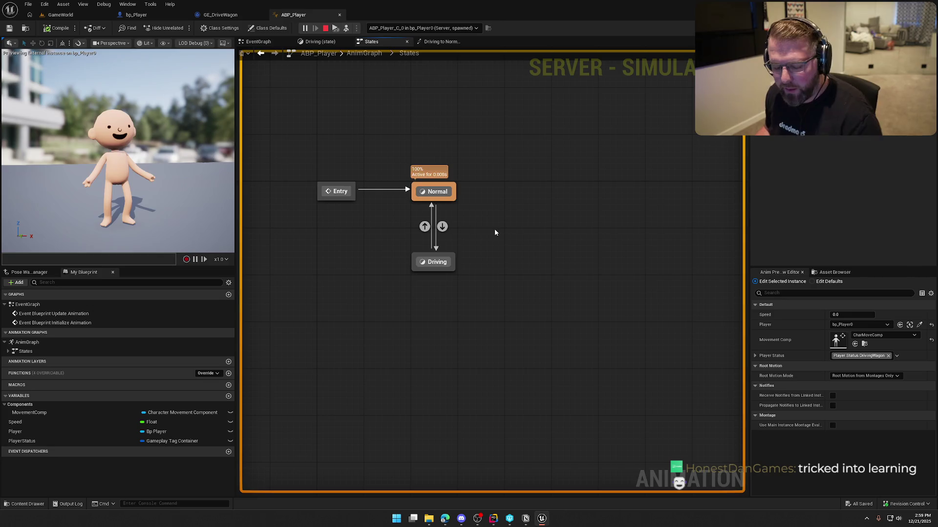
pyautogui.press('Escape')
# Insert a NOT Boolean between Has Tag and Result in the Driving to Normal rule
pyautogui.doubleClick(424, 226)
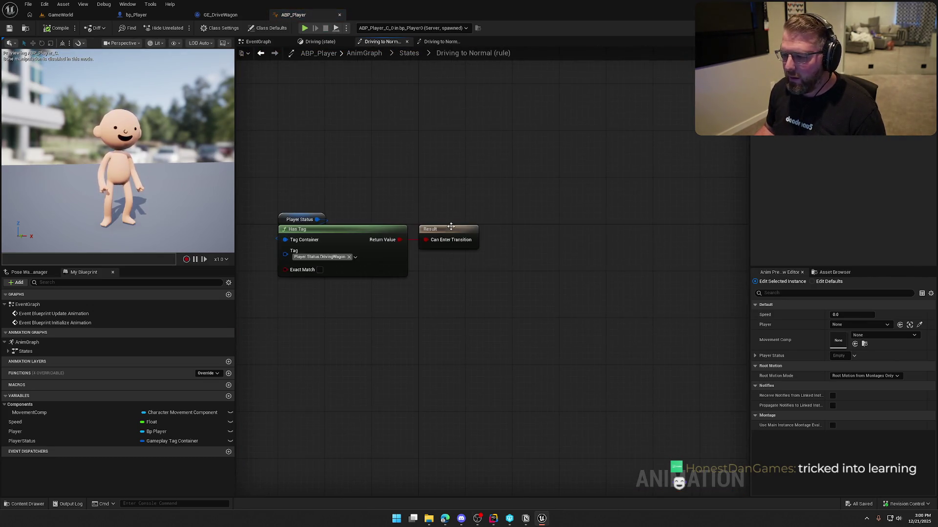
pyautogui.moveTo(454, 232); pyautogui.dragTo(548, 232)
pyautogui.moveTo(400, 240); pyautogui.dragTo(440, 266)
pyautogui.write('not')
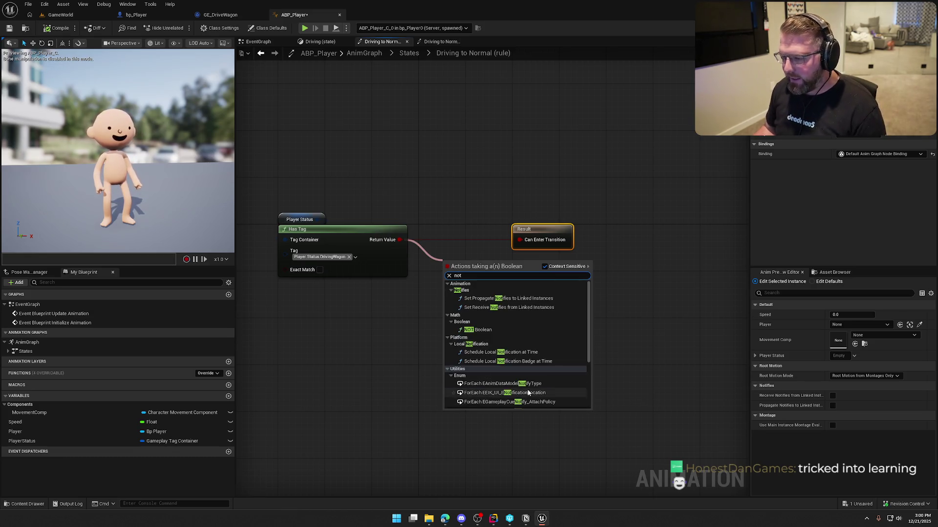
pyautogui.click(510, 332)
pyautogui.moveTo(494, 266)
pyautogui.mouseDown()
pyautogui.moveTo(513, 243)
pyautogui.moveTo(458, 245)
pyautogui.mouseUp()
pyautogui.click(442, 187)
pyautogui.click(61, 14)
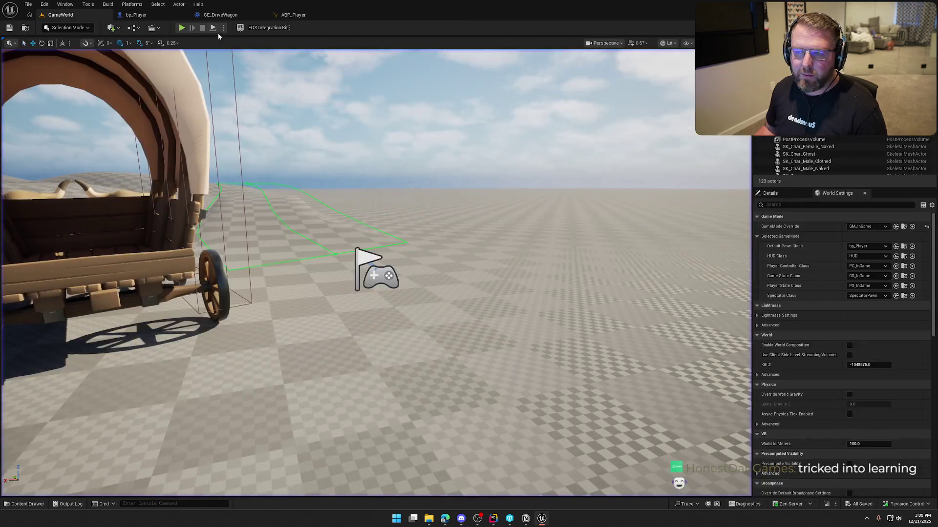
# Play the level, walk the character toward the wagon and cabin, then stop
pyautogui.click(181, 28)
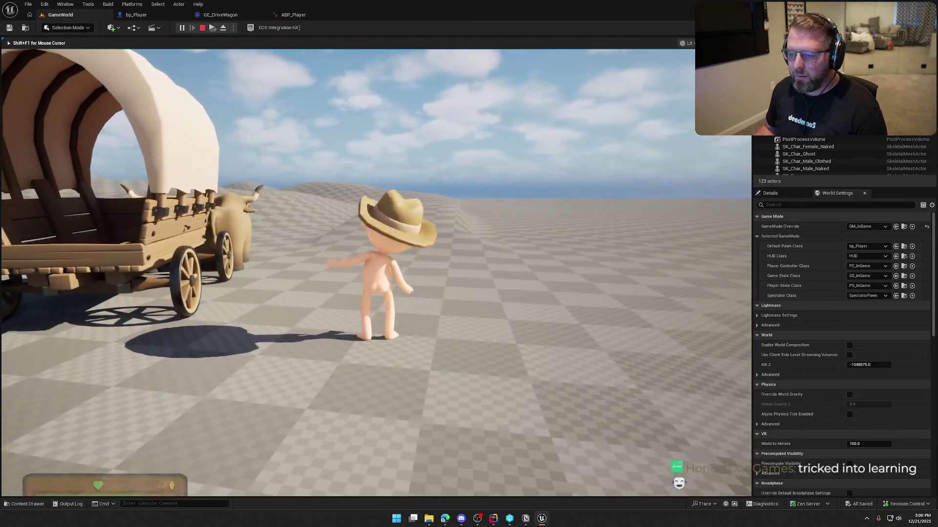
pyautogui.press('s')
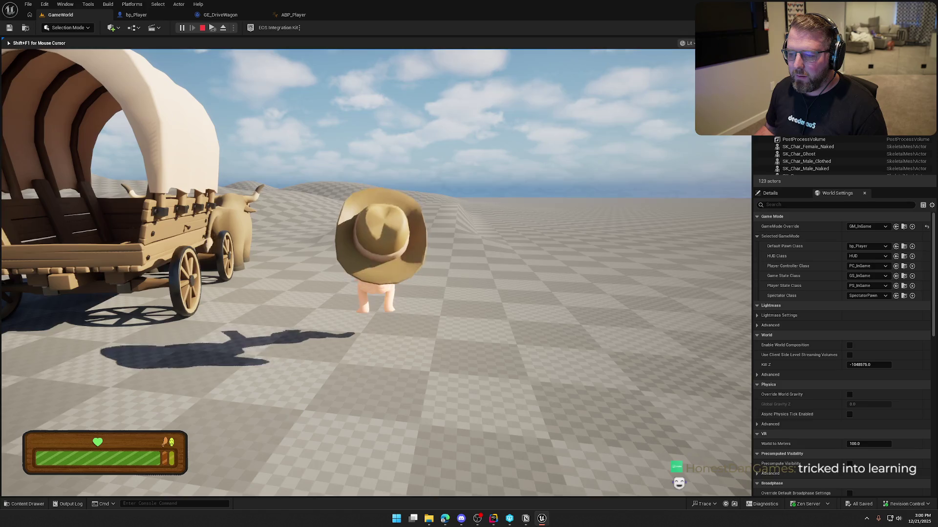
pyautogui.press('w')
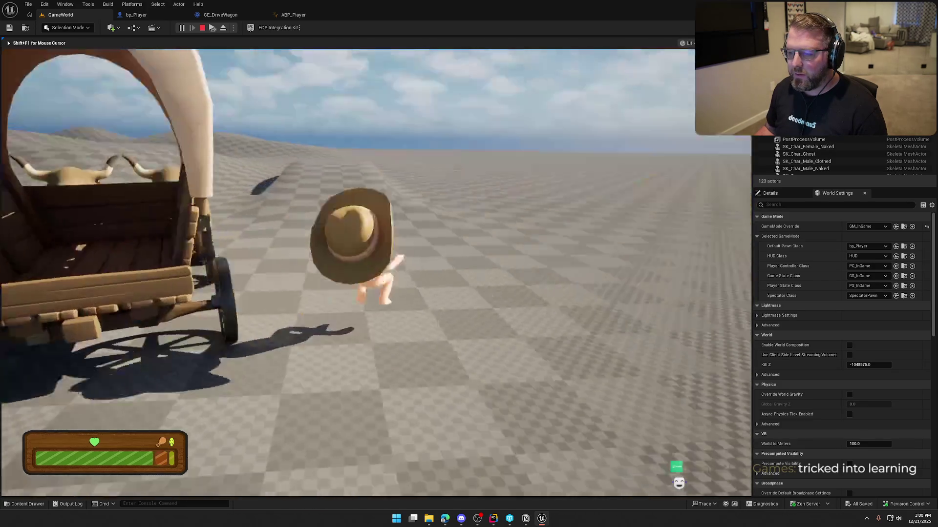
pyautogui.press('a')
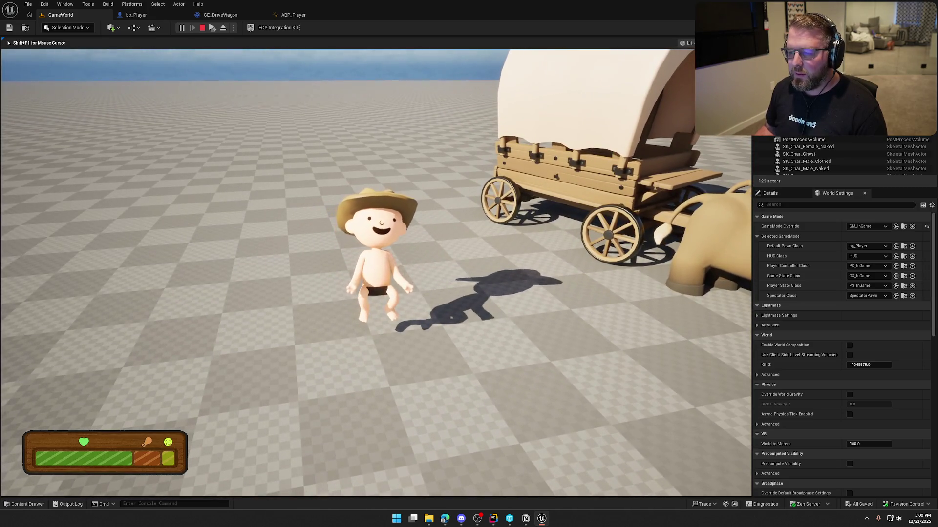
pyautogui.press('Escape')
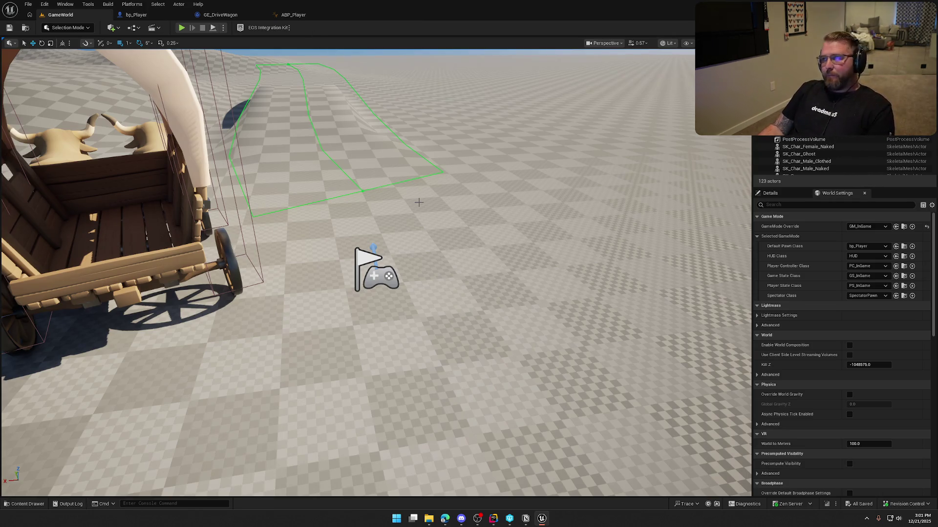
# Select bp_Player's 3.0-second Delay and ApplyGameplayEffectToSelf (GE_DriveWagon) nodes
pyautogui.moveTo(412, 189); pyautogui.dragTo(289, 203)
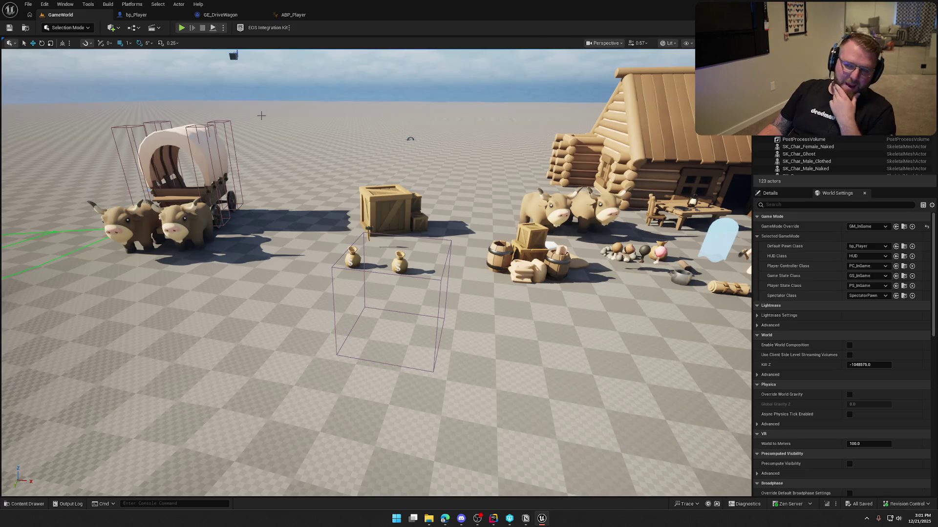
pyautogui.click(147, 16)
pyautogui.moveTo(346, 83); pyautogui.dragTo(602, 223)
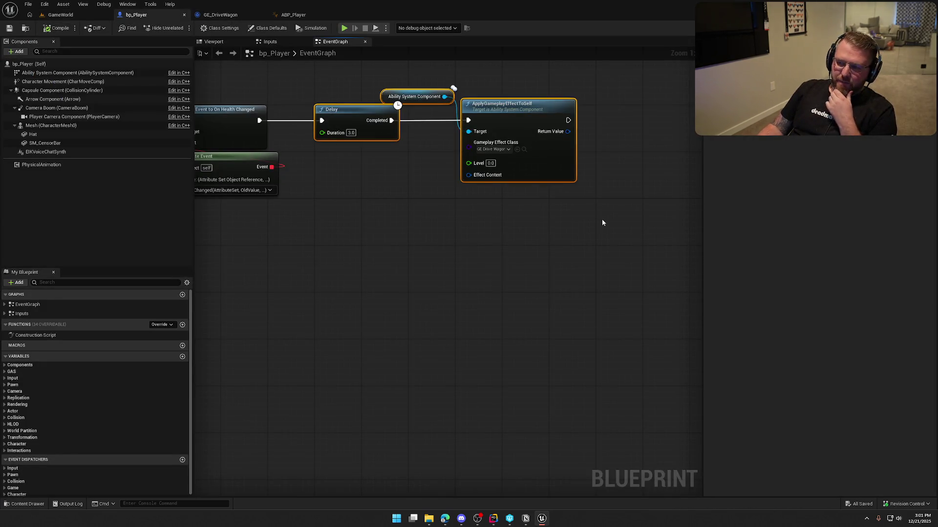
# Delete the Delay and apply-effect nodes from bp_Player and save it
pyautogui.press('Delete')
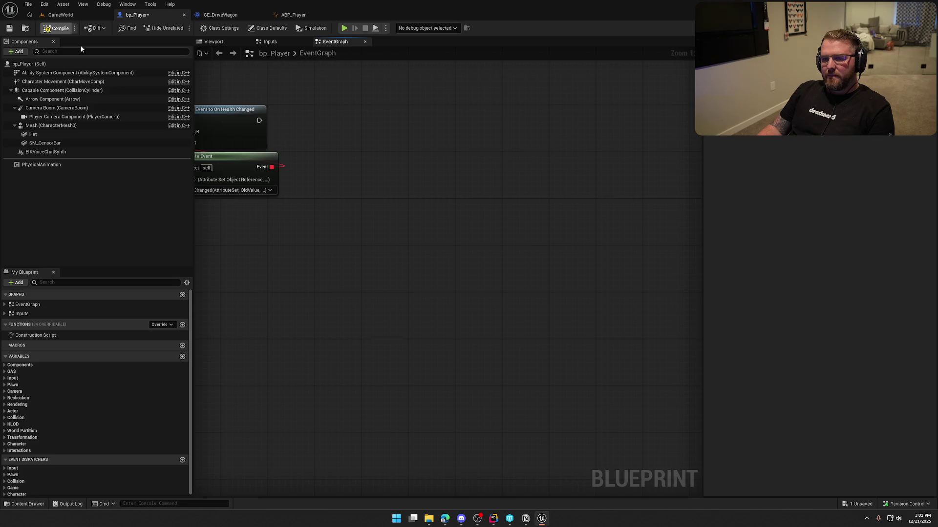
pyautogui.hotkey('ctrl', 's')
pyautogui.moveTo(384, 174)
pyautogui.mouseDown()
pyautogui.moveTo(410, 190)
pyautogui.moveTo(651, 224)
pyautogui.moveTo(437, 142)
pyautogui.mouseUp()
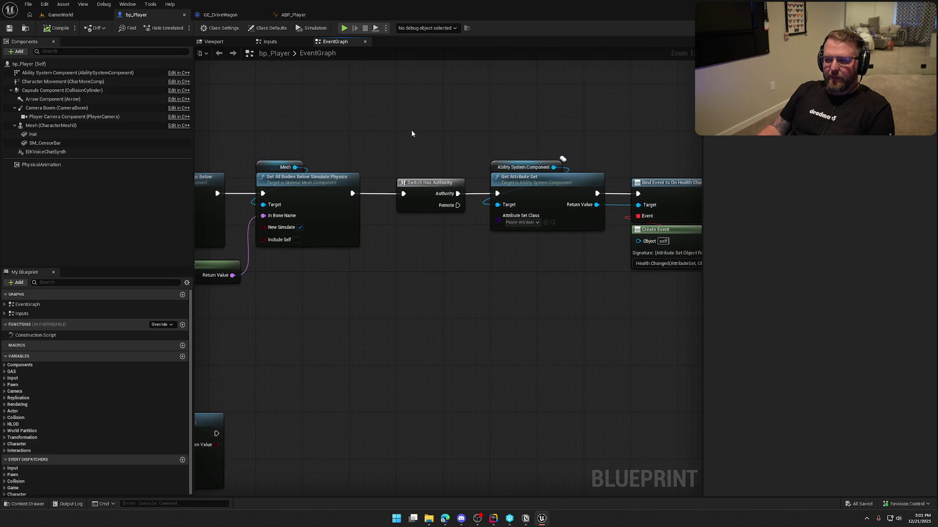
# Back in GameWorld, show the Interactables folder in the content drawer
pyautogui.click(62, 15)
pyautogui.hotkey('ctrl', 'space')
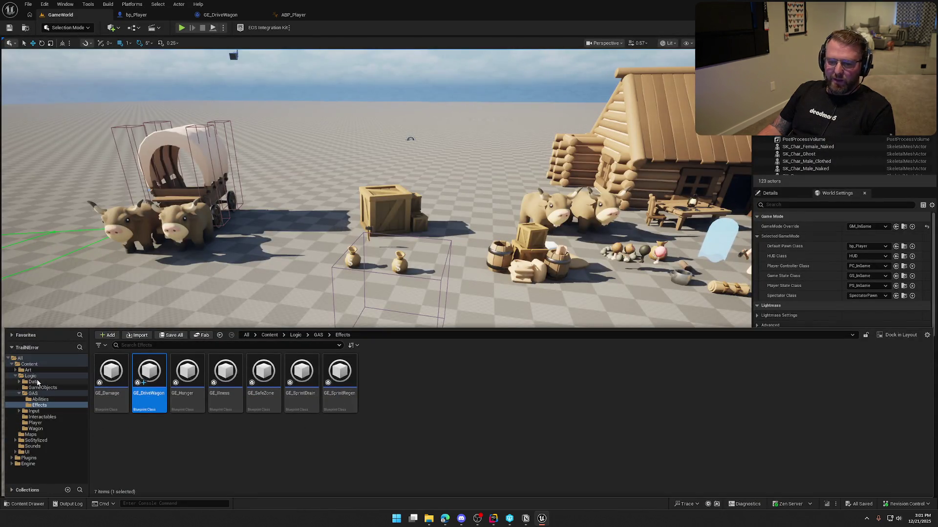
pyautogui.click(42, 417)
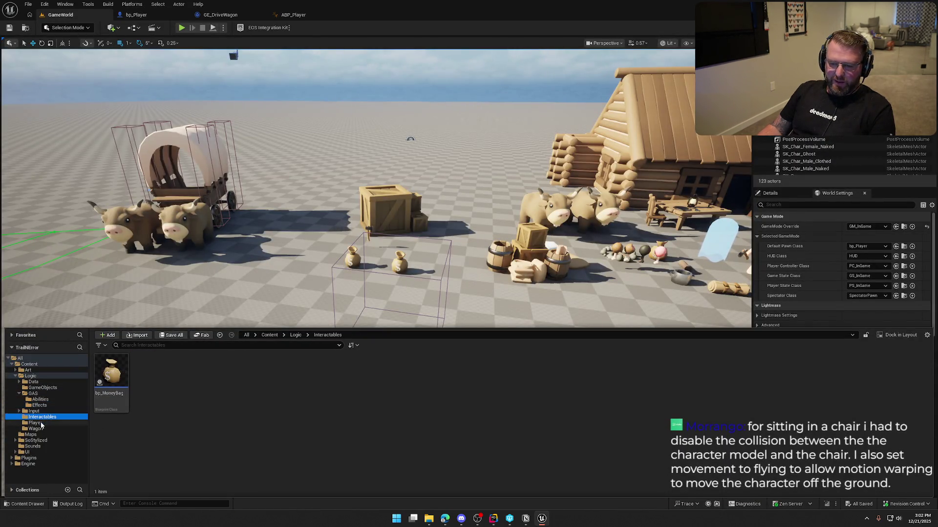
# Create Blueprint class bp_WagonDriver with parent Interactable in Interactables, and save it
pyautogui.rightClick(158, 400)
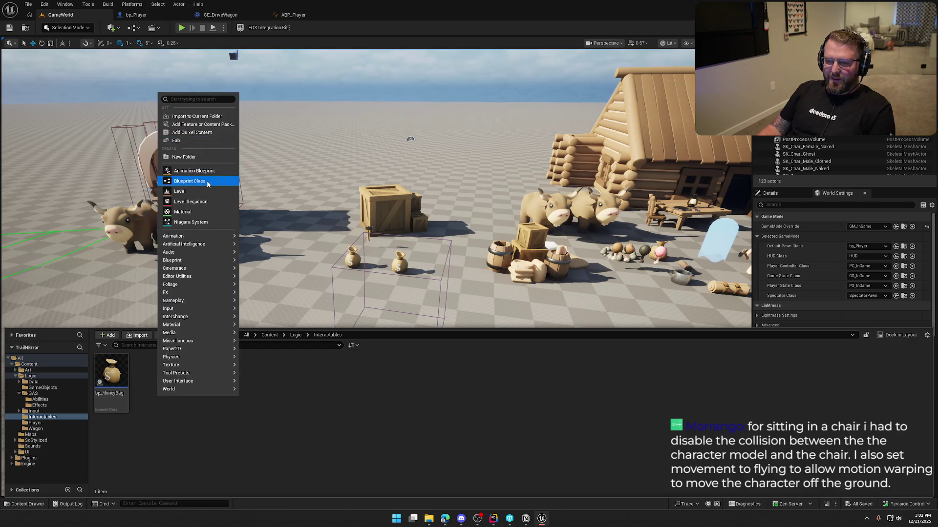
pyautogui.click(195, 180)
pyautogui.write('bp interact')
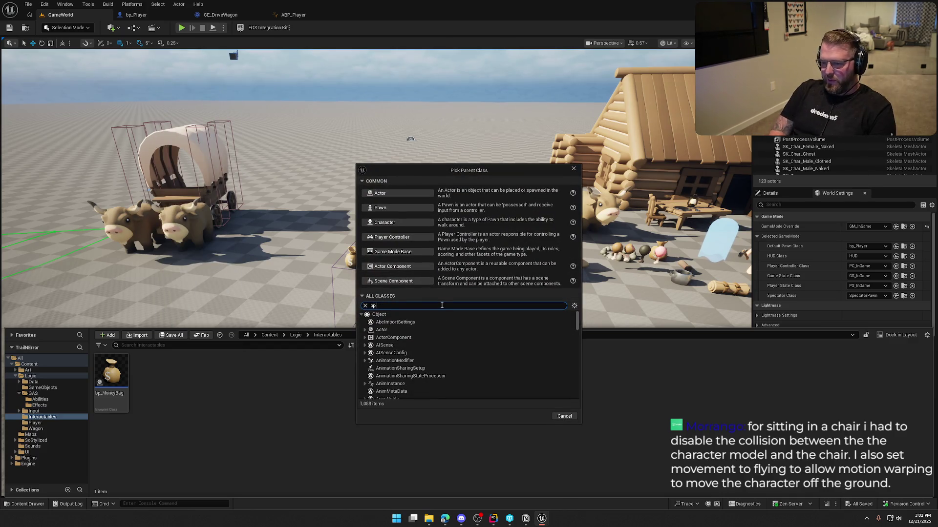
pyautogui.hotkey('ctrl', 'a')
pyautogui.write('interact')
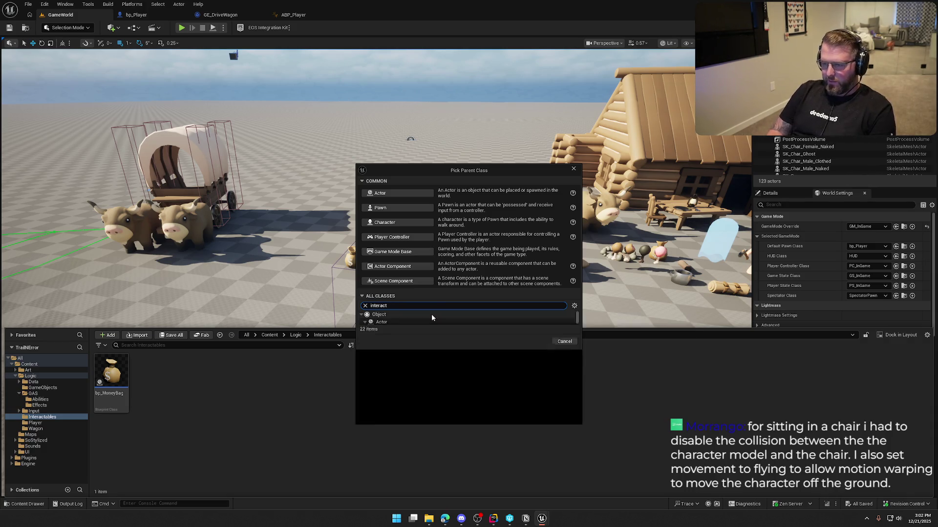
pyautogui.click(392, 329)
pyautogui.click(535, 416)
pyautogui.write('bp_WagonDr')
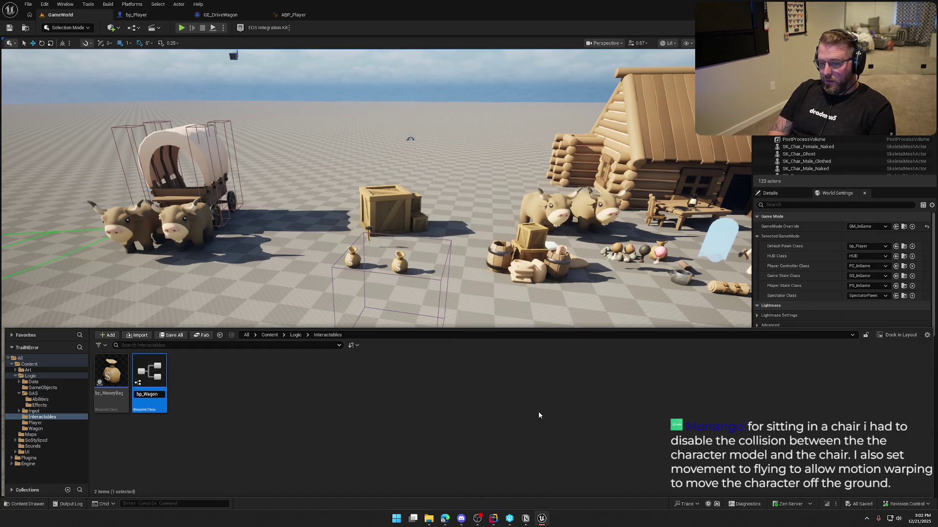
pyautogui.write('iver')
pyautogui.press('Return')
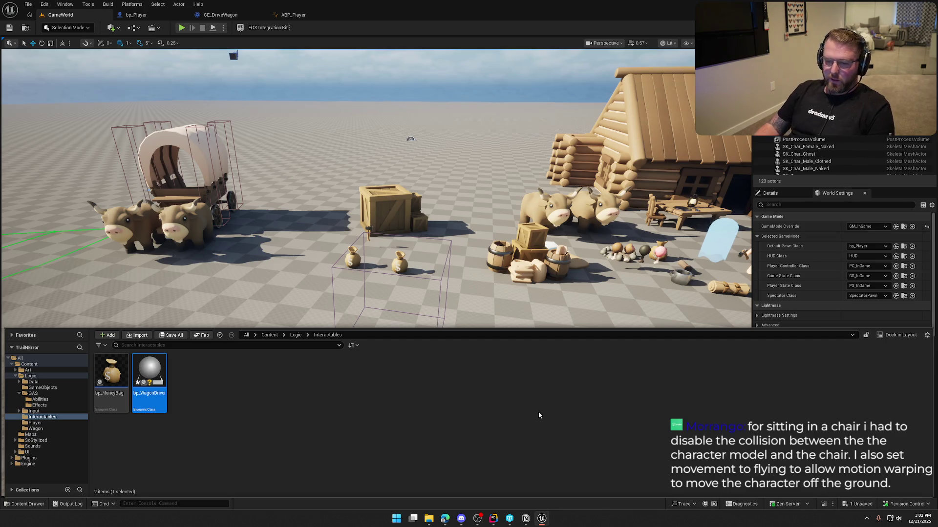
pyautogui.hotkey('ctrl', 's')
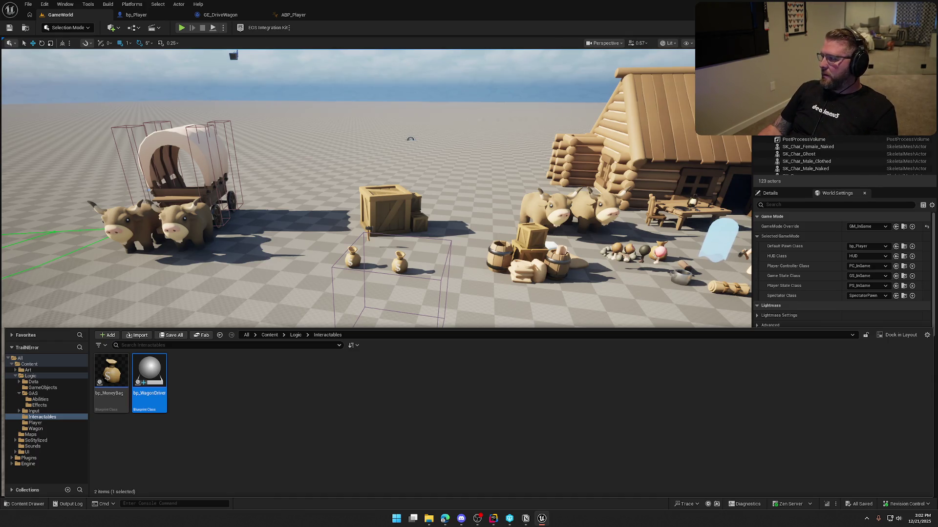
pyautogui.hotkey('alt', 'Tab')
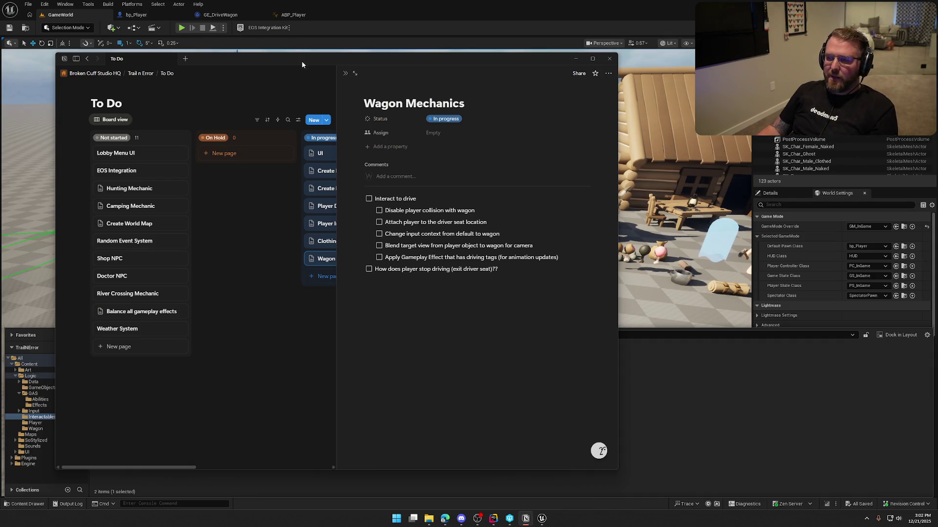
pyautogui.hotkey('alt', 'Tab')
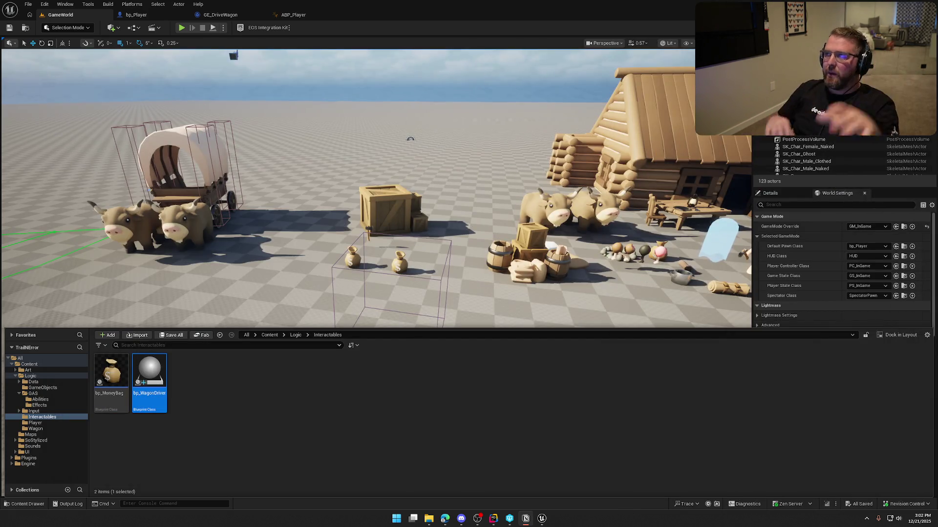
pyautogui.click(249, 426)
# Drop bp_WagonDriver into the level beside the wagon and raise it to seat height
pyautogui.moveTo(293, 314)
pyautogui.mouseDown()
pyautogui.moveTo(293, 273)
pyautogui.moveTo(264, 264)
pyautogui.moveTo(254, 244)
pyautogui.mouseUp()
pyautogui.moveTo(347, 274); pyautogui.dragTo(346, 293)
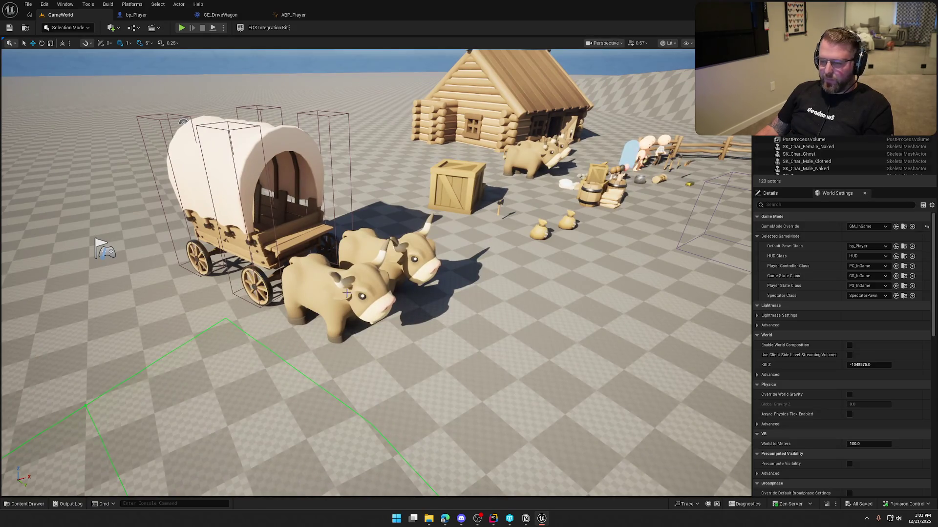
pyautogui.hotkey('ctrl', 'space')
pyautogui.moveTo(150, 386); pyautogui.dragTo(298, 249)
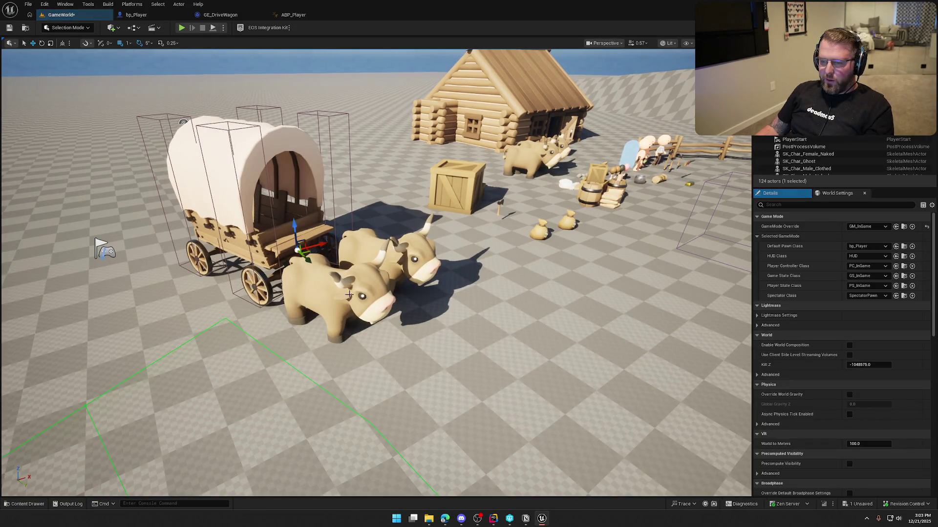
pyautogui.press('f')
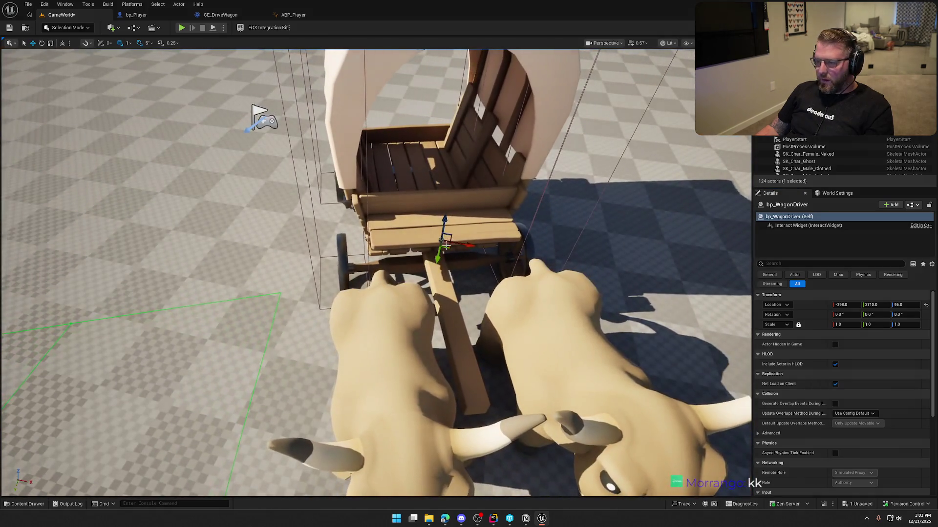
pyautogui.moveTo(448, 237)
pyautogui.mouseDown()
pyautogui.moveTo(449, 187)
pyautogui.moveTo(446, 239)
pyautogui.mouseUp()
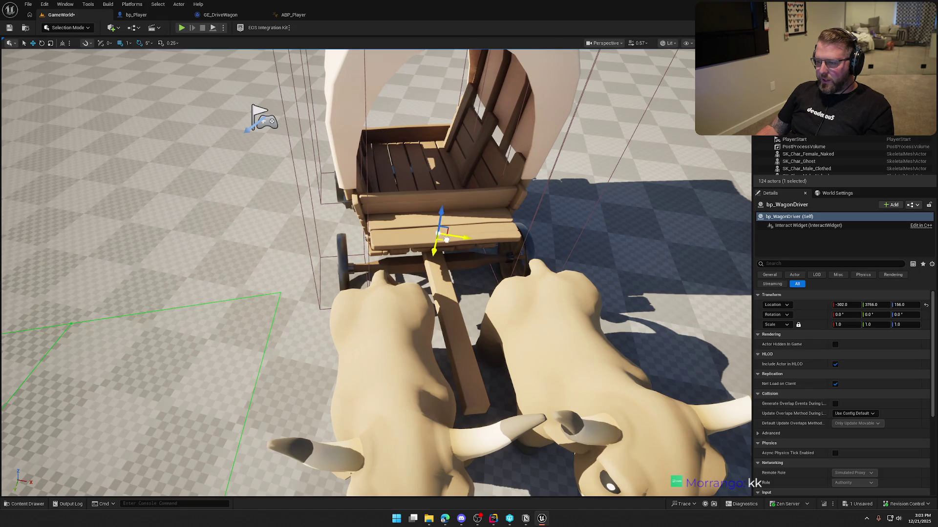
# Set the wagon's Rotation Z (yaw) to 0
pyautogui.click(469, 242)
pyautogui.click(909, 315)
pyautogui.write('0')
pyautogui.press('Return')
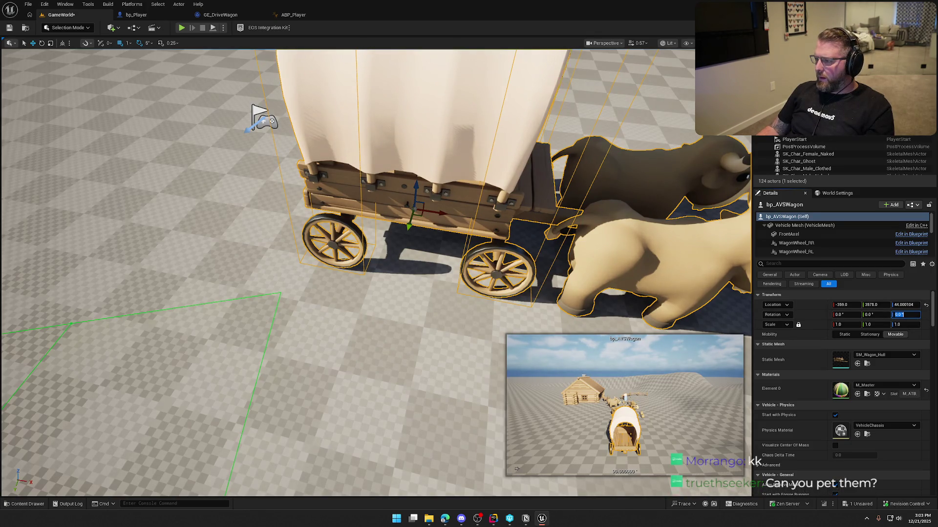
# Nudge the wagon driver onto the front seat, checking it from several angles
pyautogui.click(547, 185)
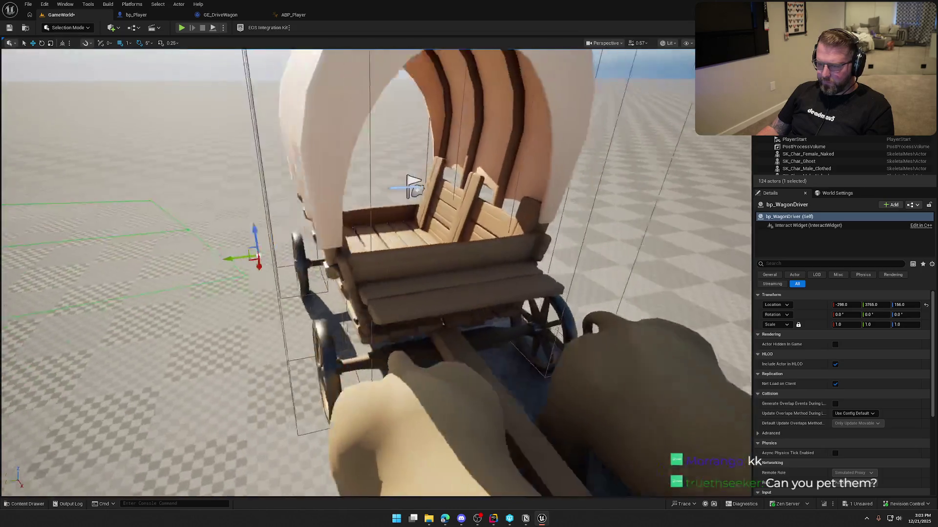
pyautogui.moveTo(414, 185); pyautogui.dragTo(303, 180)
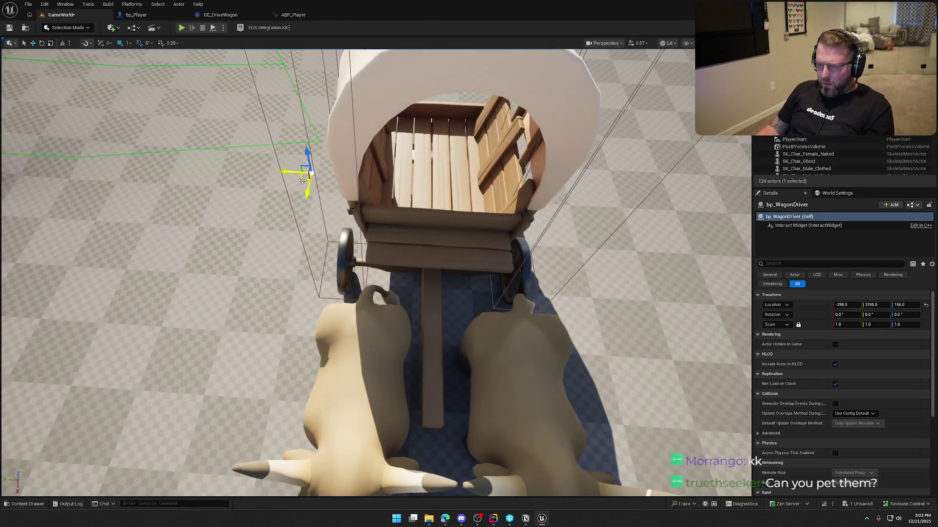
pyautogui.moveTo(426, 262); pyautogui.dragTo(429, 265)
pyautogui.scroll(5, 429, 264)
pyautogui.scroll(-3, 428, 264)
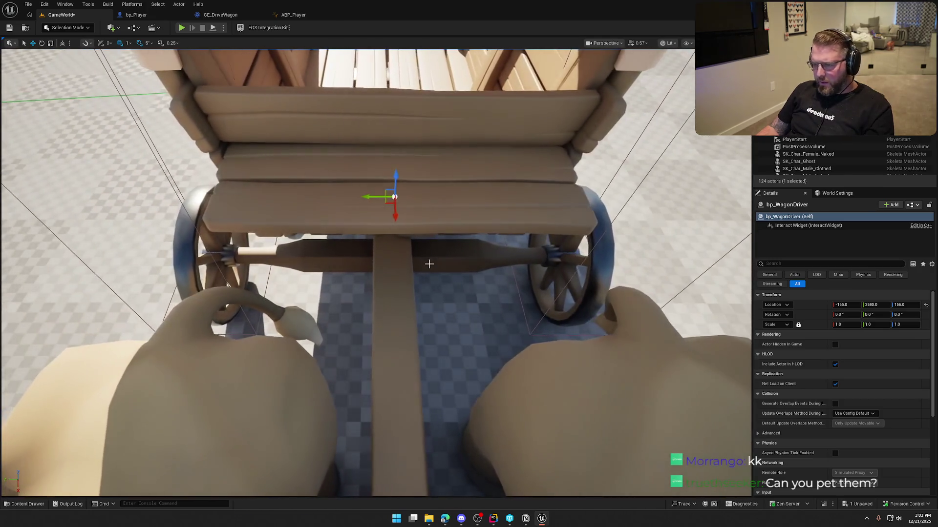
pyautogui.scroll(-3, 428, 263)
pyautogui.scroll(-10, 432, 100)
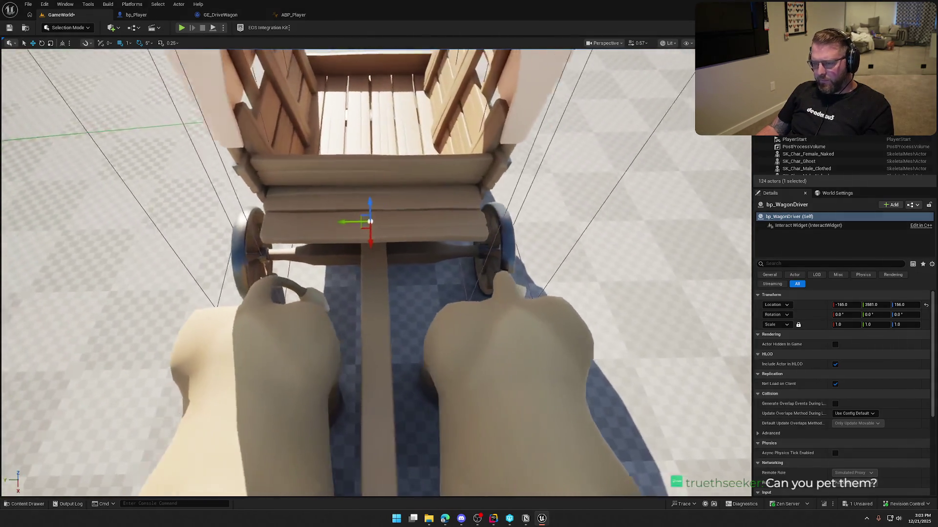
pyautogui.scroll(10, 341, 232)
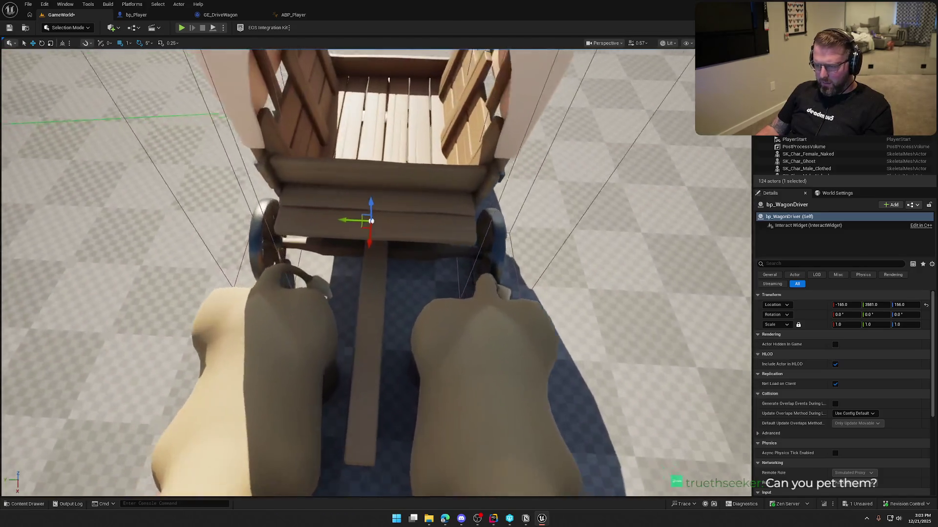
pyautogui.moveTo(343, 235); pyautogui.dragTo(410, 239)
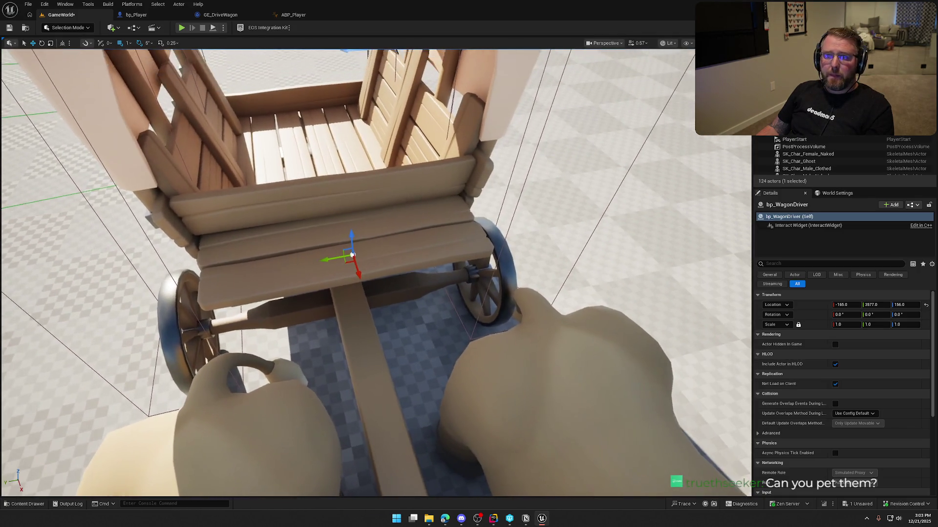
pyautogui.moveTo(416, 344); pyautogui.dragTo(448, 303)
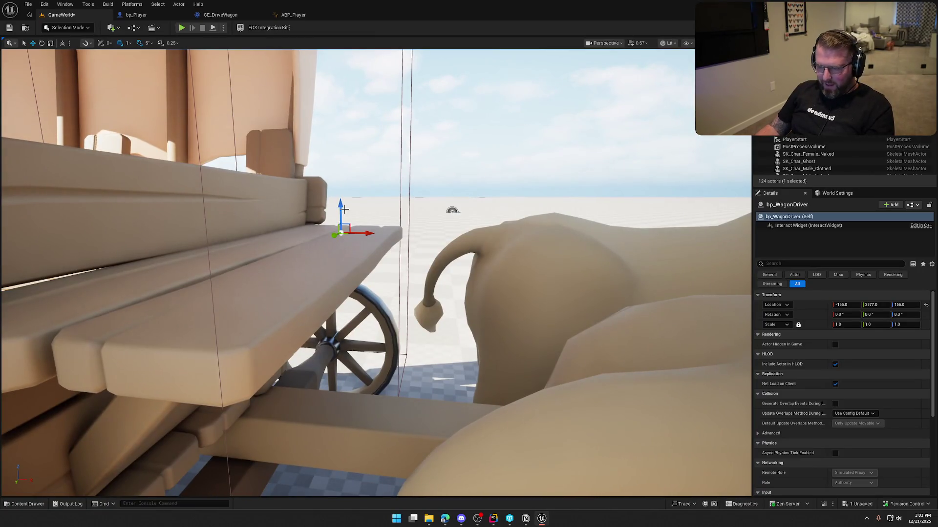
pyautogui.moveTo(430, 306); pyautogui.dragTo(393, 362)
pyautogui.press('f')
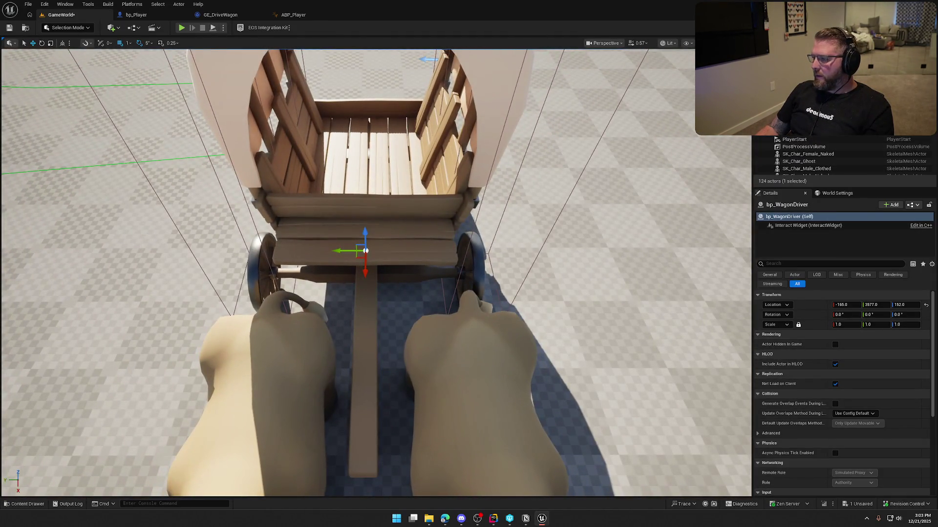
# Attach bp_WagonDriver to bp_AVSWagon through the Outliner's Attach To option
pyautogui.rightClick(802, 88)
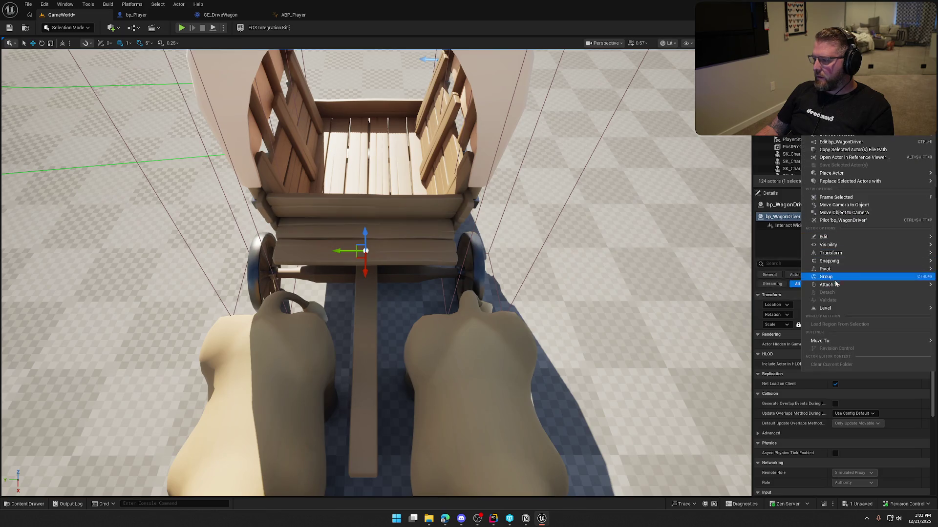
pyautogui.moveTo(836, 285)
pyautogui.write('wagon')
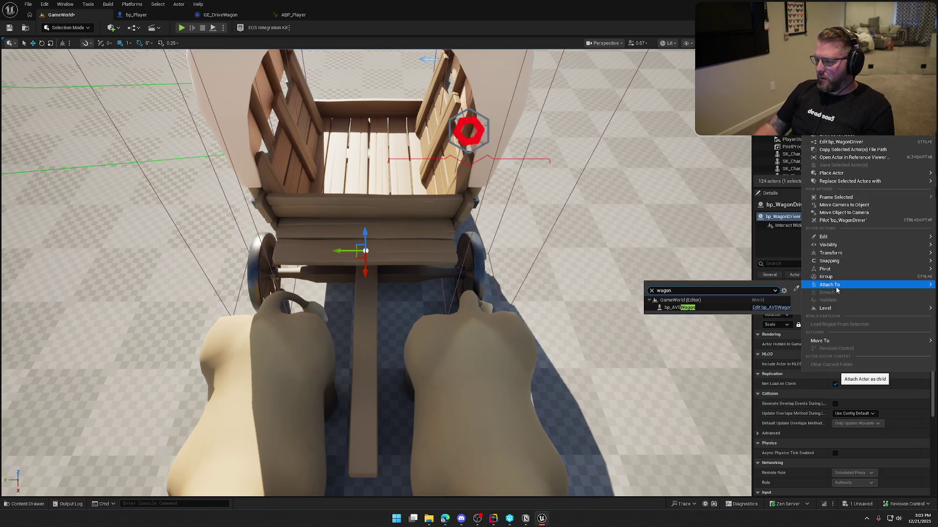
pyautogui.click(710, 308)
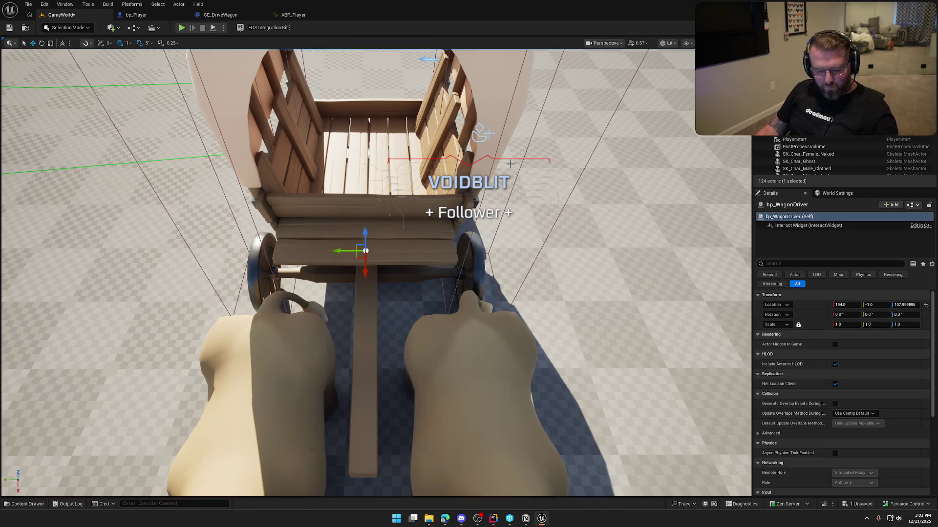
pyautogui.moveTo(431, 153)
pyautogui.mouseDown()
pyautogui.moveTo(371, 132)
pyautogui.moveTo(376, 112)
pyautogui.moveTo(415, 300)
pyautogui.mouseUp()
pyautogui.click(220, 15)
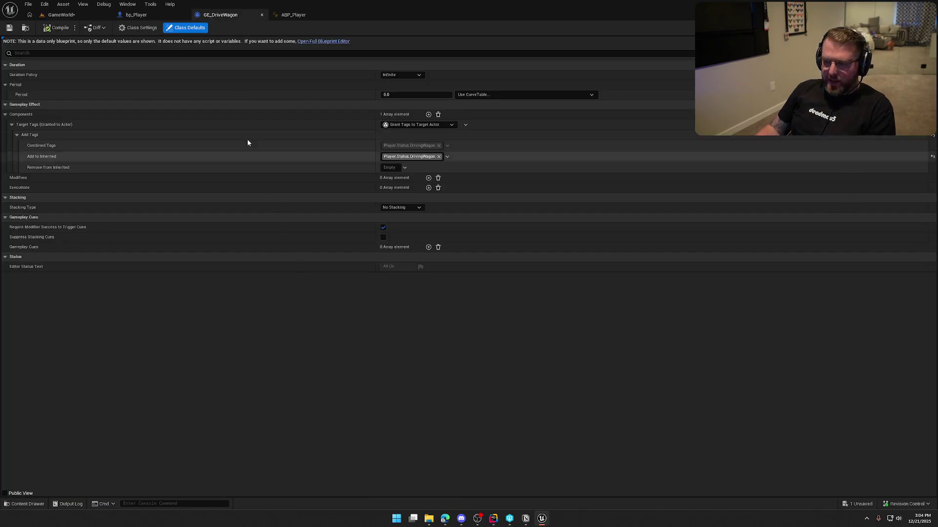
# Add a Sphere Collision component named InteractRange to bp_WagonDriver, then compile and save
pyautogui.hotkey('ctrl', 'space')
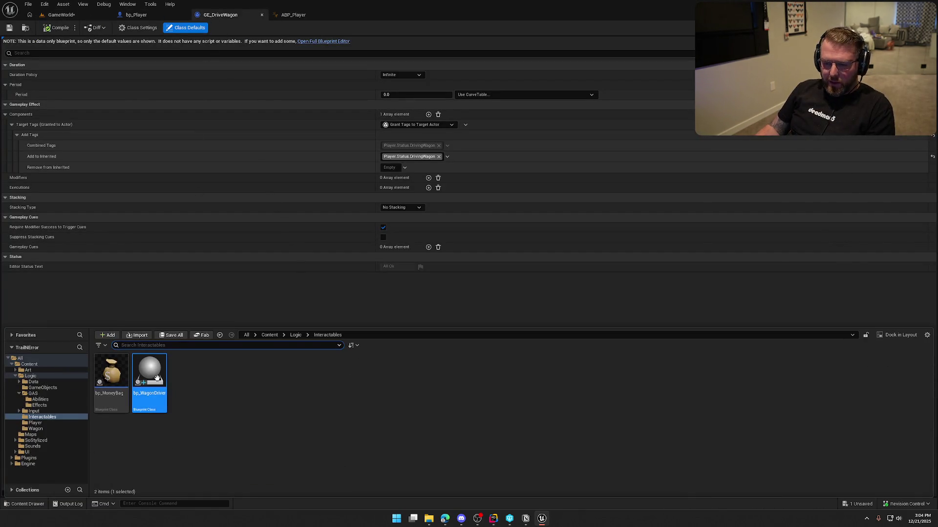
pyautogui.doubleClick(152, 377)
pyautogui.click(220, 14)
pyautogui.click(281, 14)
pyautogui.click(19, 52)
pyautogui.write('sph')
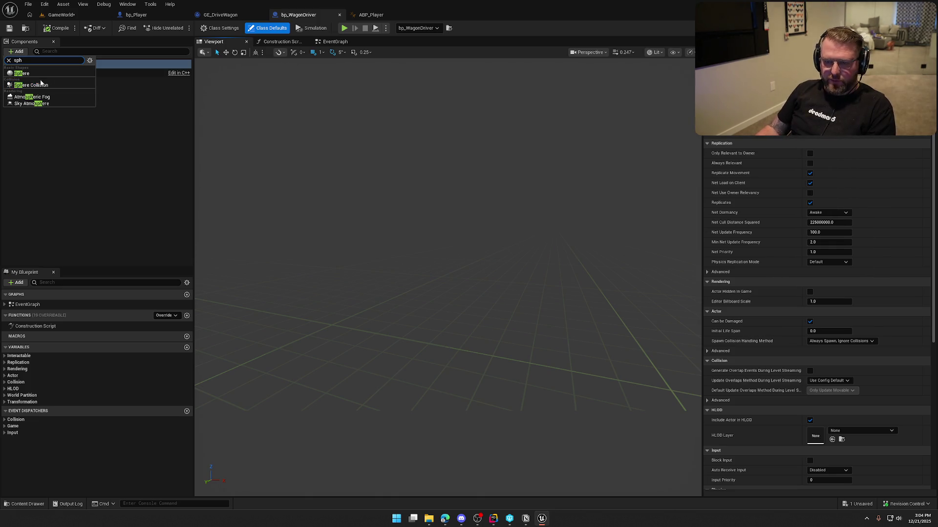
pyautogui.click(41, 85)
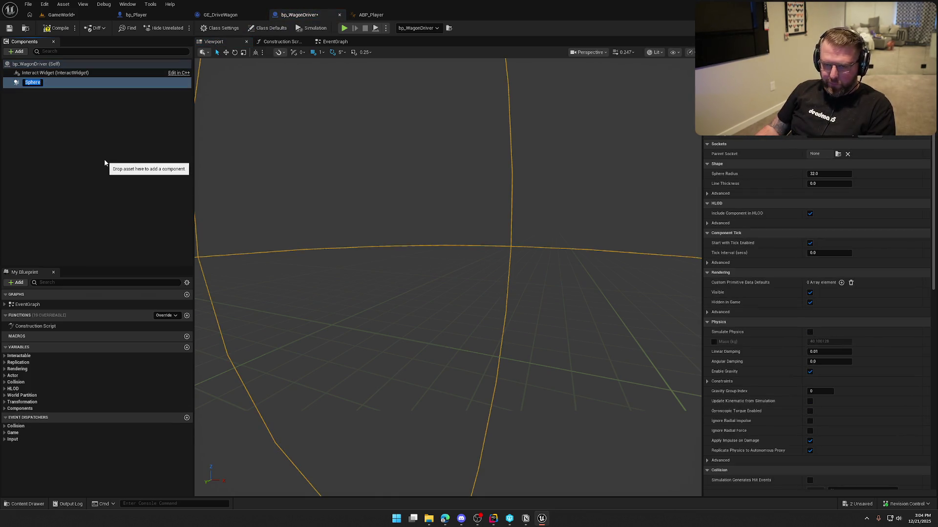
pyautogui.write('InteractRange')
pyautogui.press('Return')
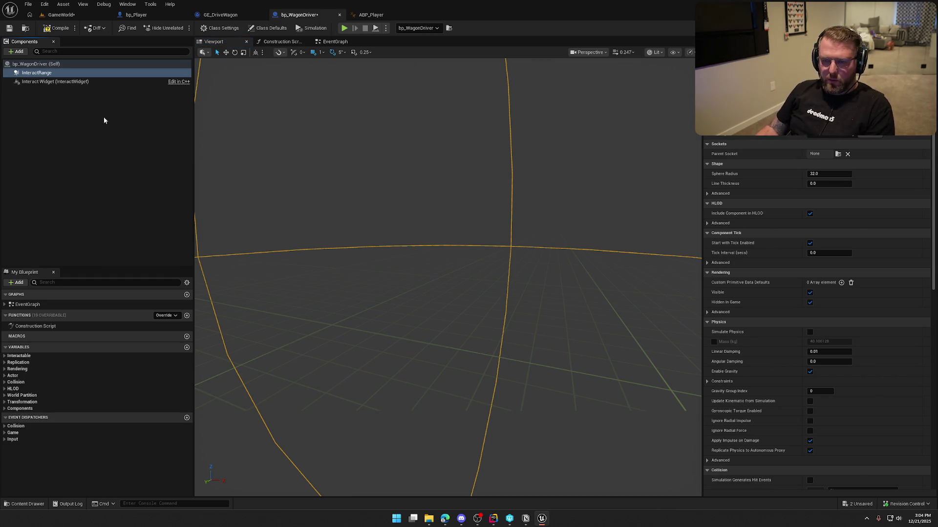
pyautogui.press('f')
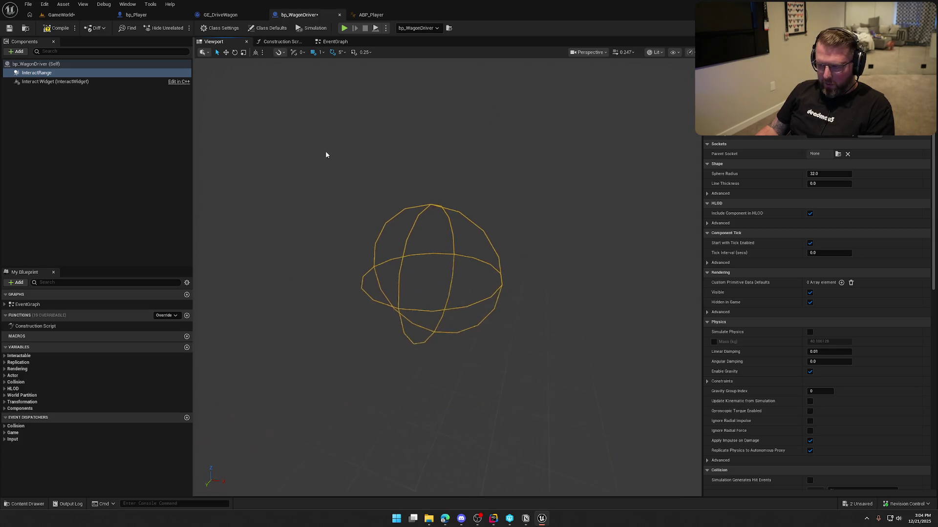
pyautogui.click(56, 28)
# View the InteractRange sphere around the driver on the wagon in GameWorld
pyautogui.click(61, 15)
pyautogui.moveTo(313, 235)
pyautogui.mouseDown()
pyautogui.moveTo(254, 225)
pyautogui.moveTo(365, 258)
pyautogui.mouseUp()
pyautogui.hotkey('ctrl', 'b')
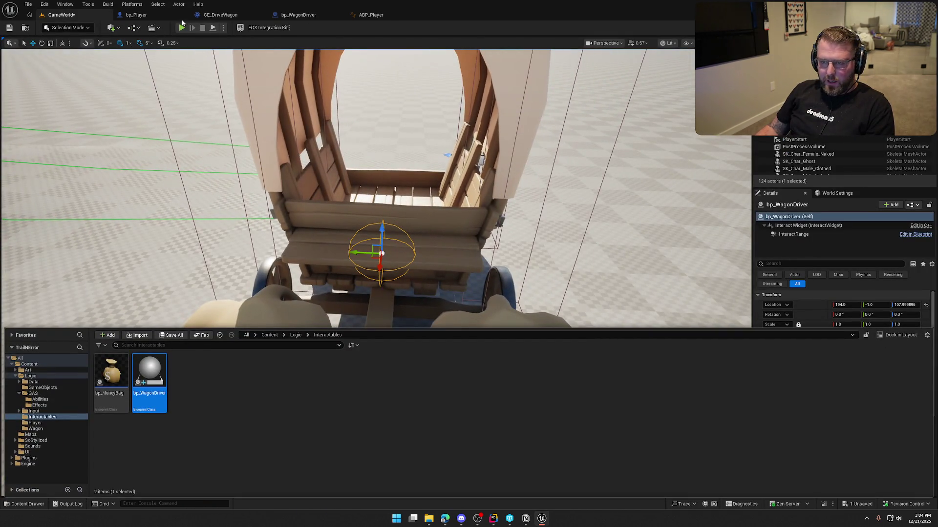
# Set InteractRange's sphere radius to 50 and compare it against the wagon
pyautogui.click(297, 16)
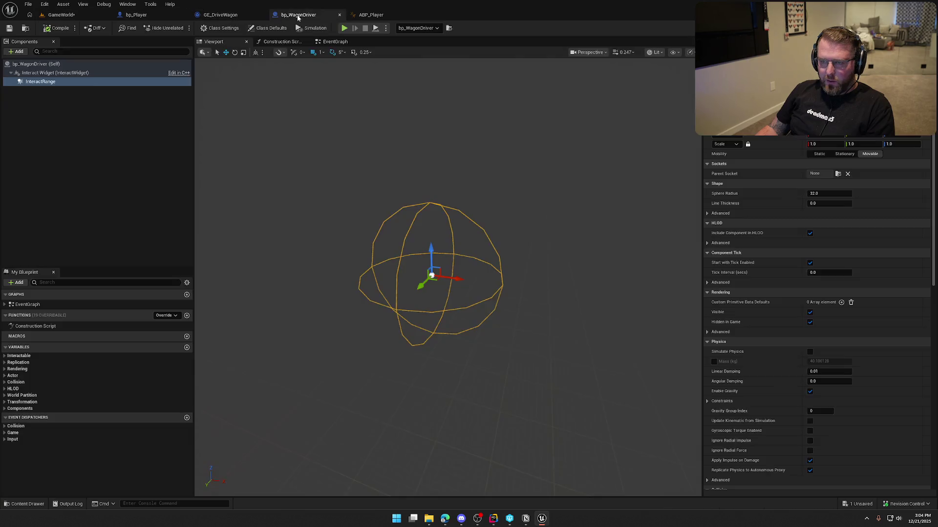
pyautogui.click(50, 83)
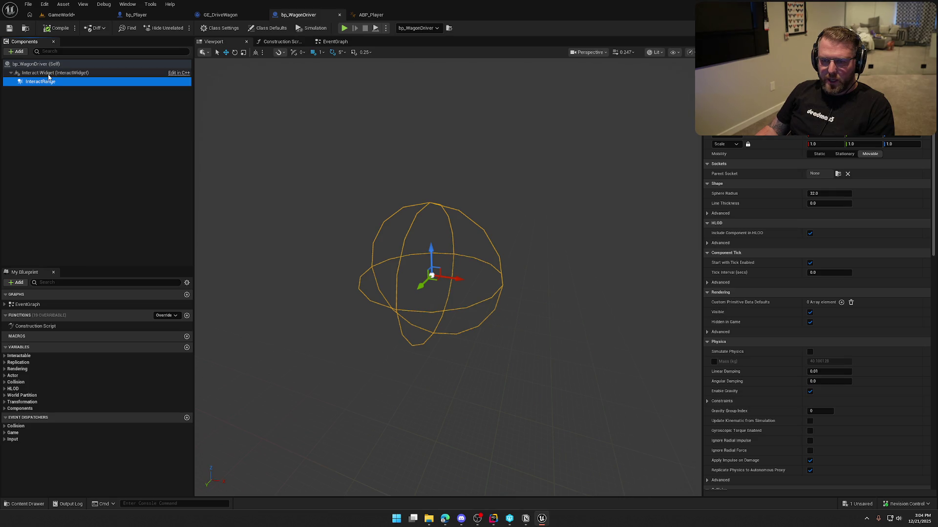
pyautogui.click(824, 195)
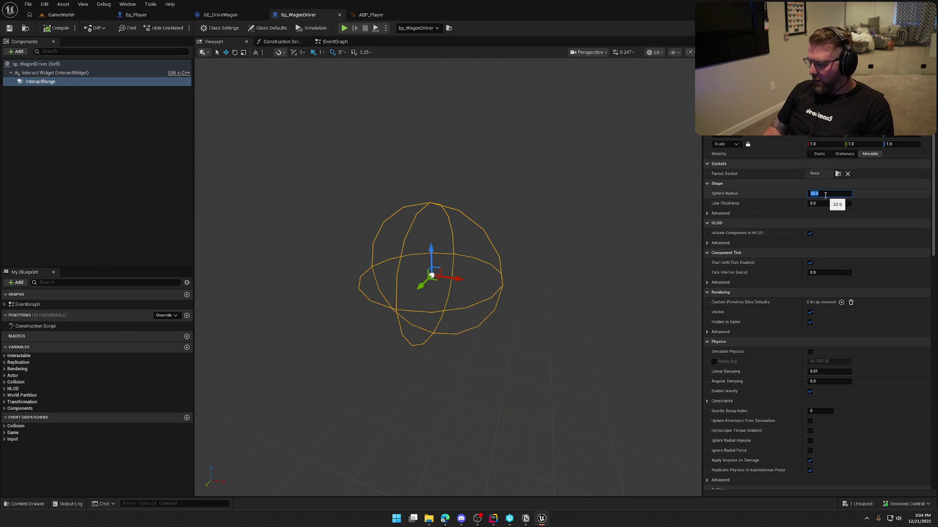
pyautogui.write('50')
pyautogui.press('Return')
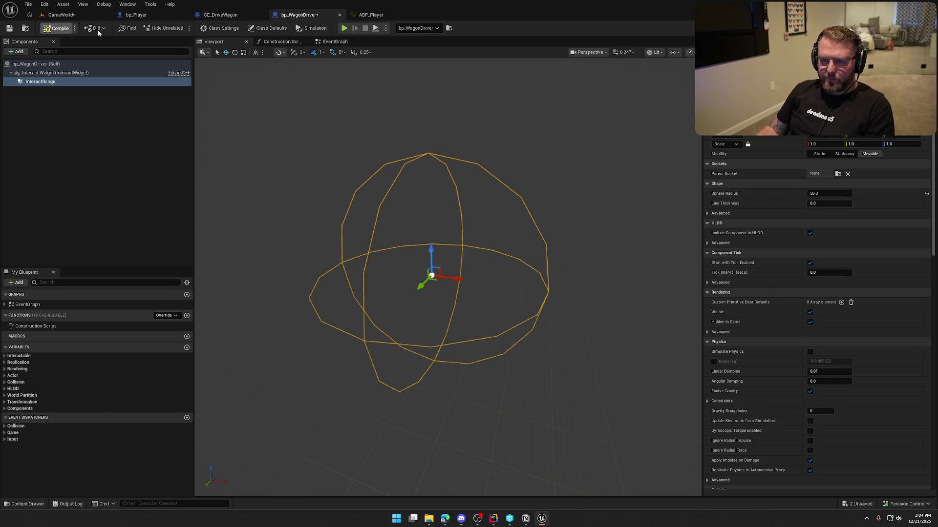
pyautogui.click(62, 14)
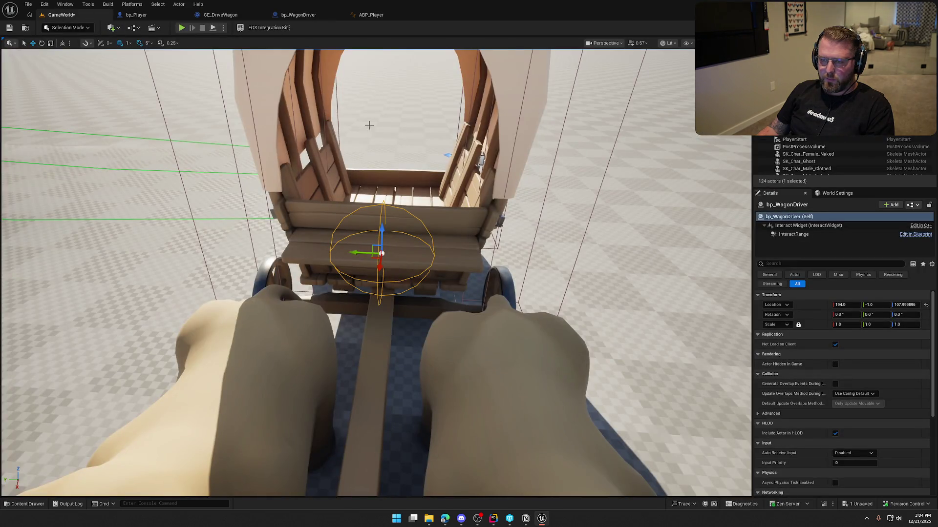
pyautogui.click(298, 14)
# Raise the radius to 75, compile, recheck in the level, and select Interact Widget
pyautogui.moveTo(844, 194); pyautogui.dragTo(843, 194)
pyautogui.click(842, 194)
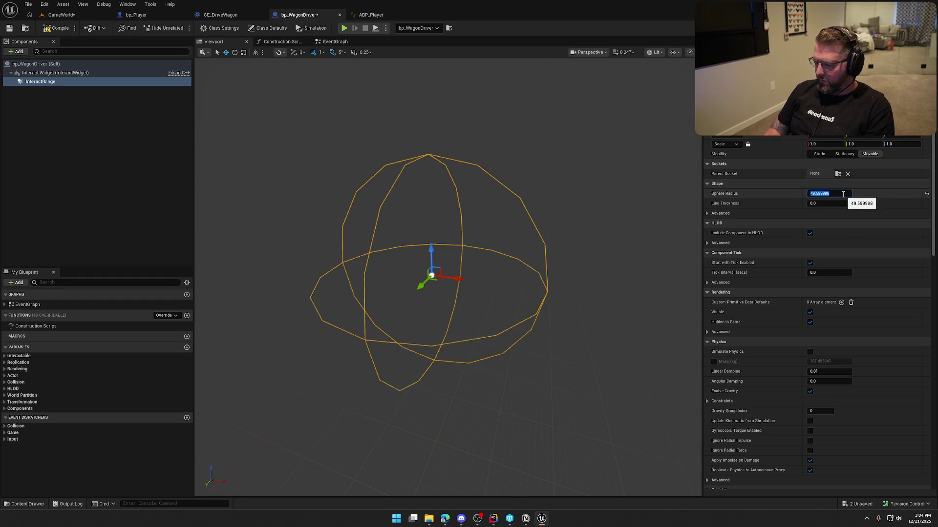
pyautogui.press('Return')
pyautogui.click(54, 28)
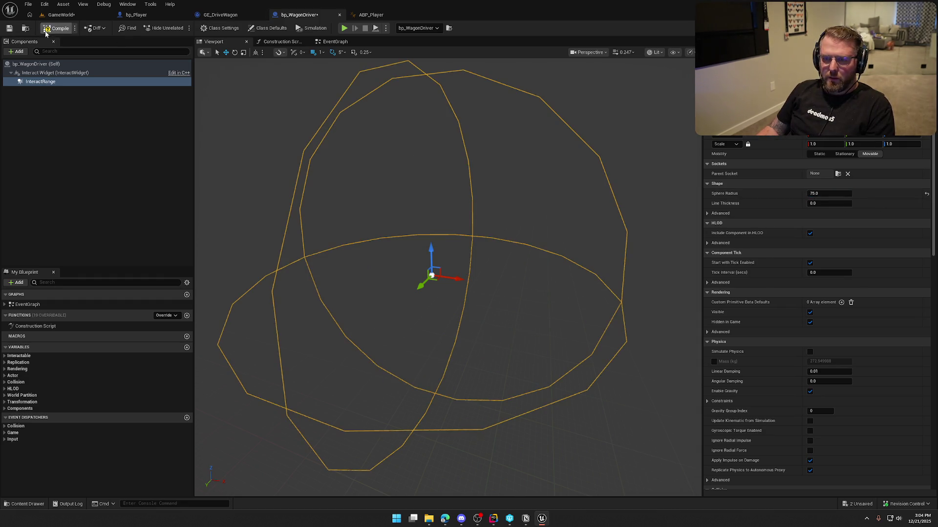
pyautogui.click(66, 17)
pyautogui.click(293, 17)
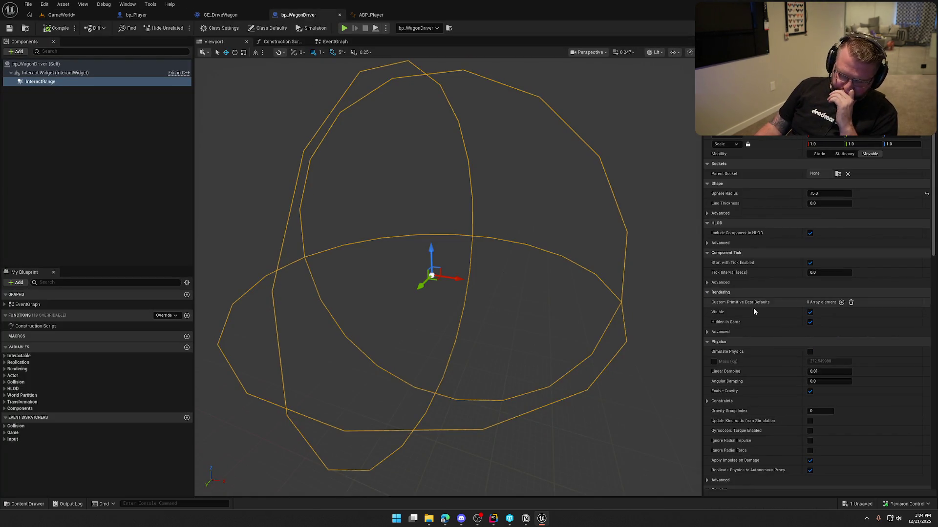
pyautogui.scroll(-10, 810, 309)
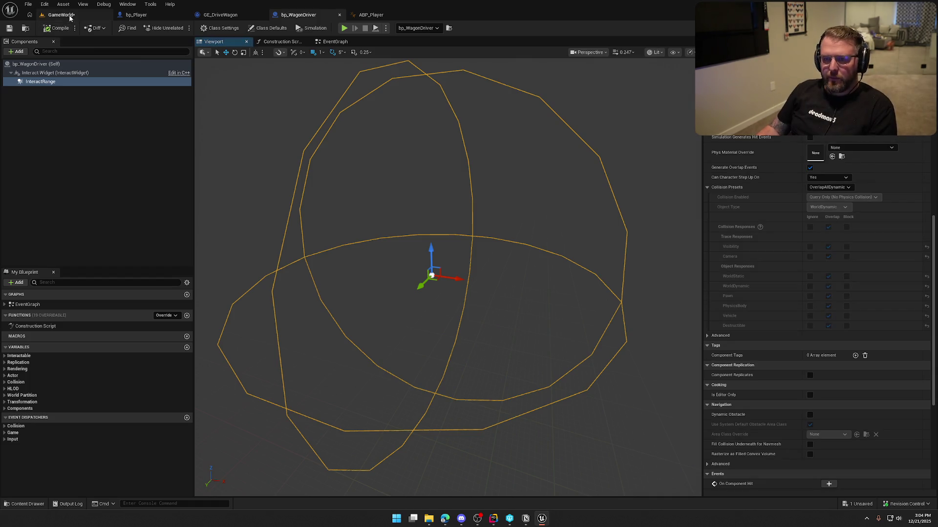
pyautogui.click(59, 72)
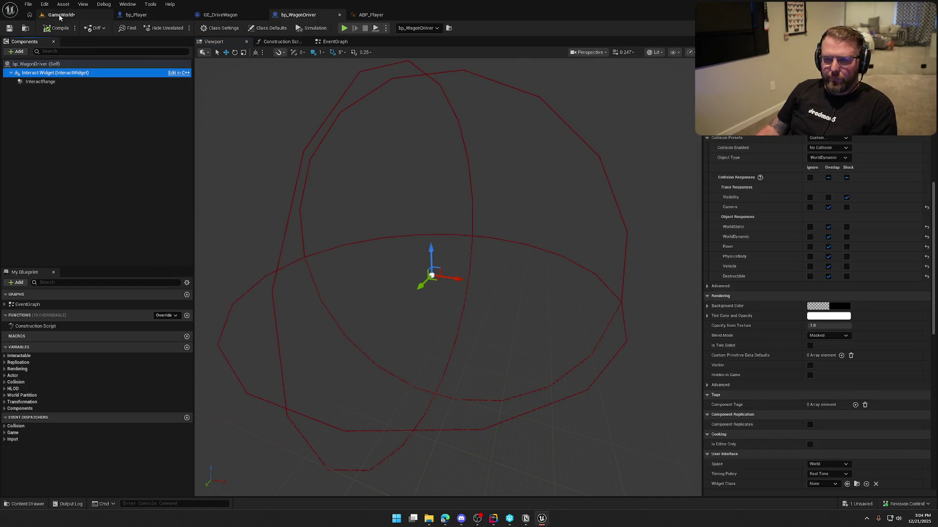
# Set bp_WagonDriver's Interact Widget class to UI_Interact
pyautogui.click(61, 14)
pyautogui.click(298, 15)
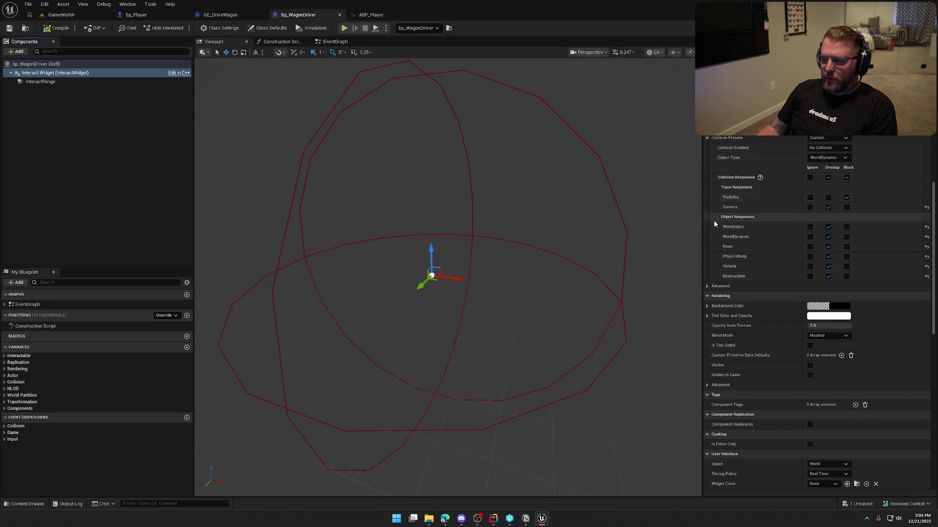
pyautogui.scroll(-3, 714, 210)
pyautogui.scroll(-15, 728, 268)
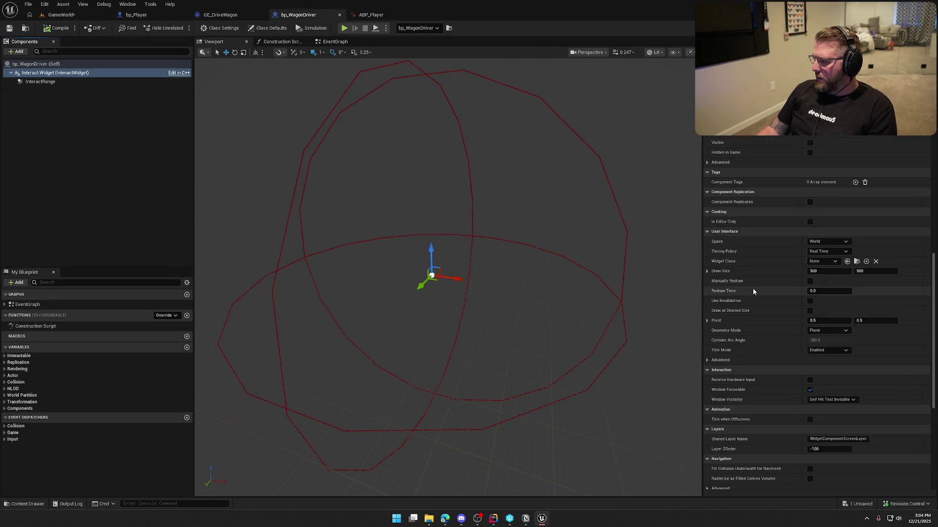
pyautogui.click(814, 179)
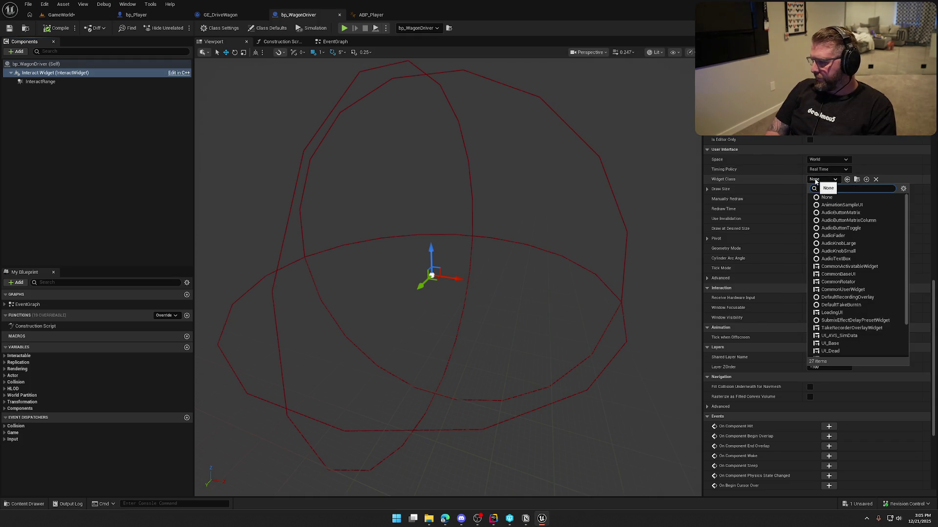
pyautogui.write('interact')
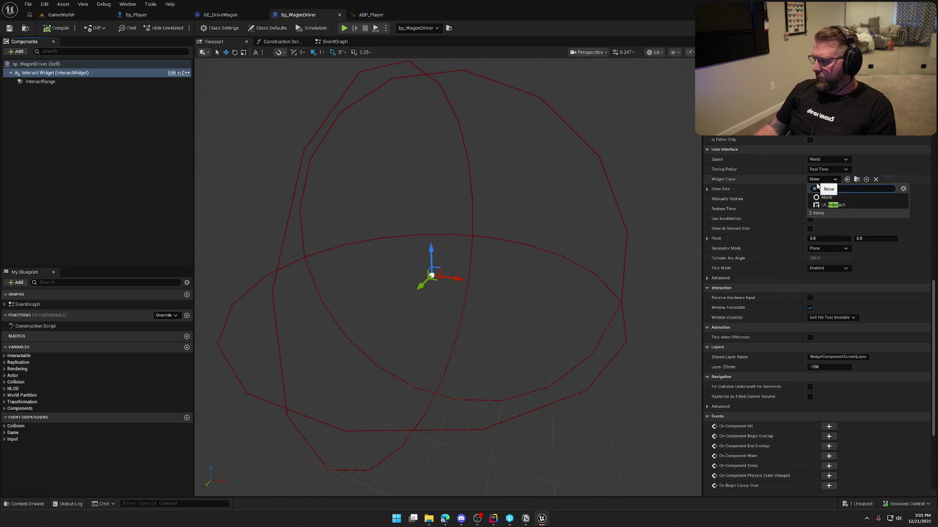
pyautogui.click(836, 197)
# Open bp_MoneyBag from the Content Drawer in the full Blueprint editor and inspect its components
pyautogui.hotkey('ctrl', 'space')
pyautogui.doubleClick(111, 380)
pyautogui.click(315, 41)
pyautogui.click(47, 81)
pyautogui.click(44, 73)
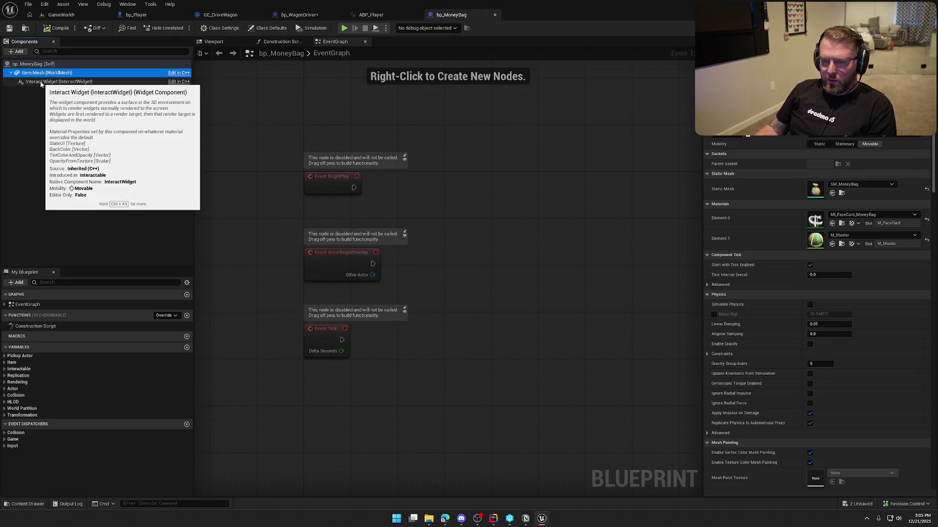
# Review the money bag Interact Widget's collision and rendering settings, then switch to Rider
pyautogui.click(42, 82)
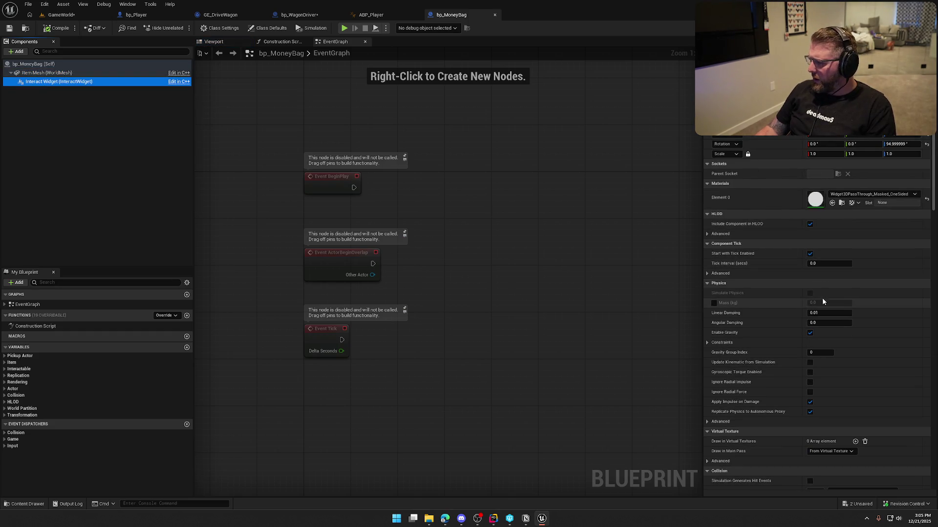
pyautogui.scroll(-3, 822, 298)
pyautogui.scroll(-10, 855, 328)
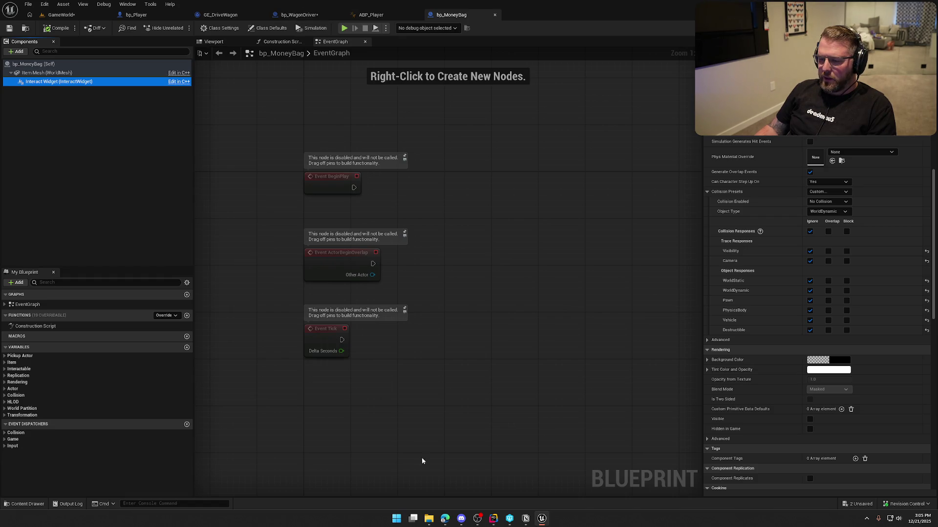
pyautogui.click(493, 519)
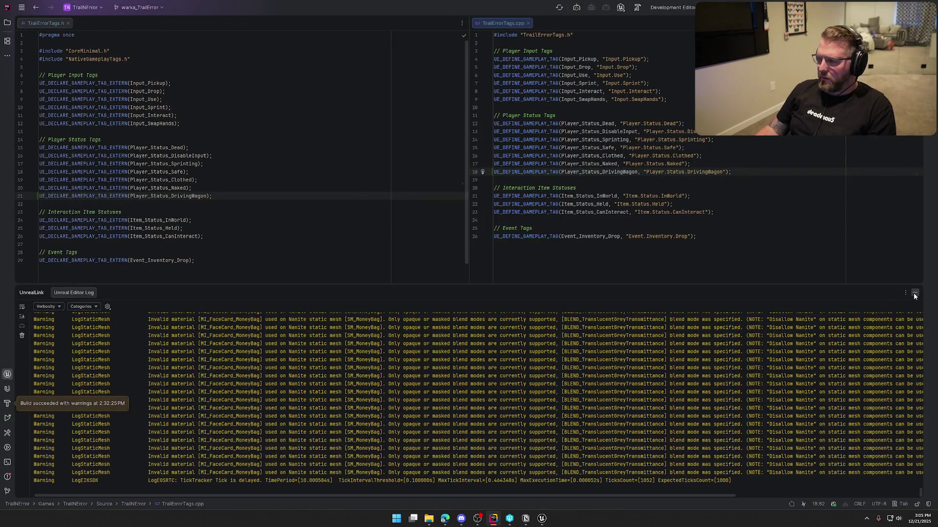
# Clear Rider's open files and open Interactable.h and Interactable.cpp from the Items folder
pyautogui.click(915, 292)
pyautogui.hotkey('ctrl', 'shift', 'F4')
pyautogui.hotkey('alt', '1')
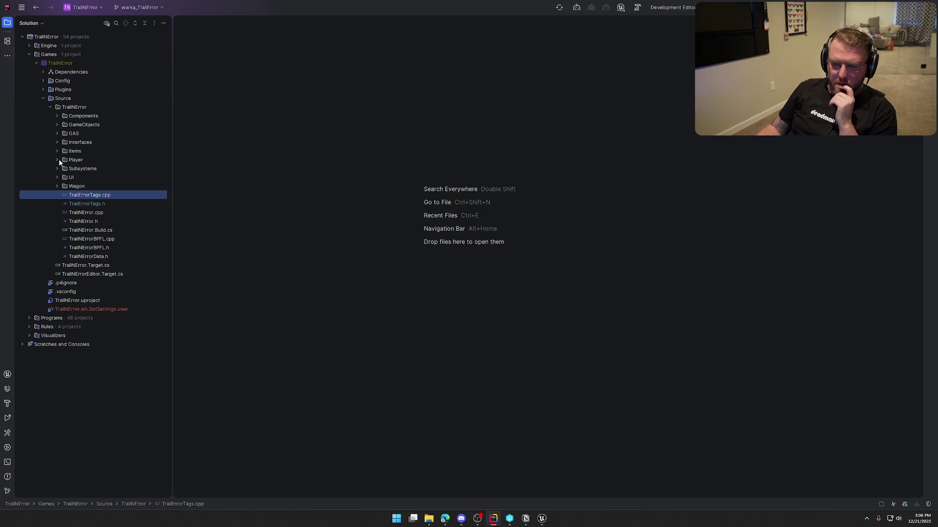
pyautogui.click(57, 151)
pyautogui.doubleClick(101, 169)
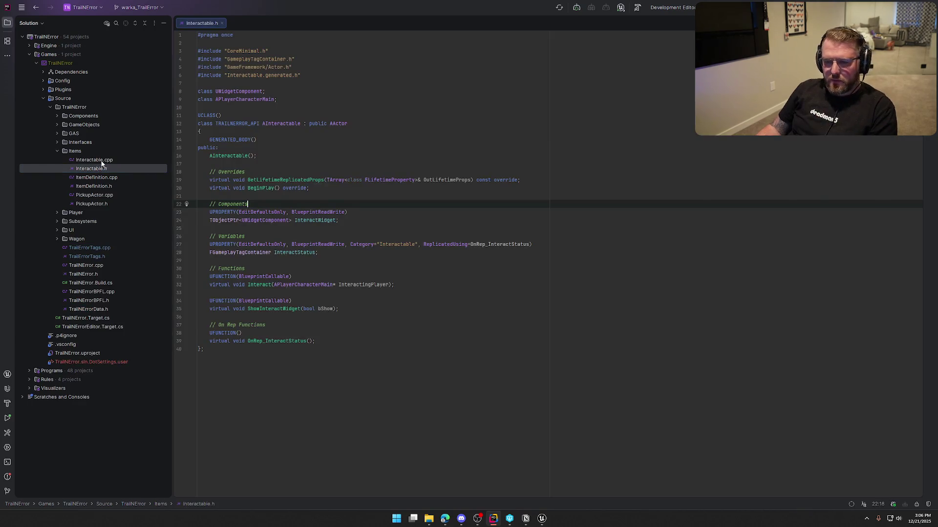
pyautogui.doubleClick(94, 160)
# Place Interactable.cpp beside Interactable.h, then return to Unreal Engine
pyautogui.doubleClick(116, 25)
pyautogui.moveTo(115, 25); pyautogui.dragTo(683, 244)
pyautogui.click(665, 165)
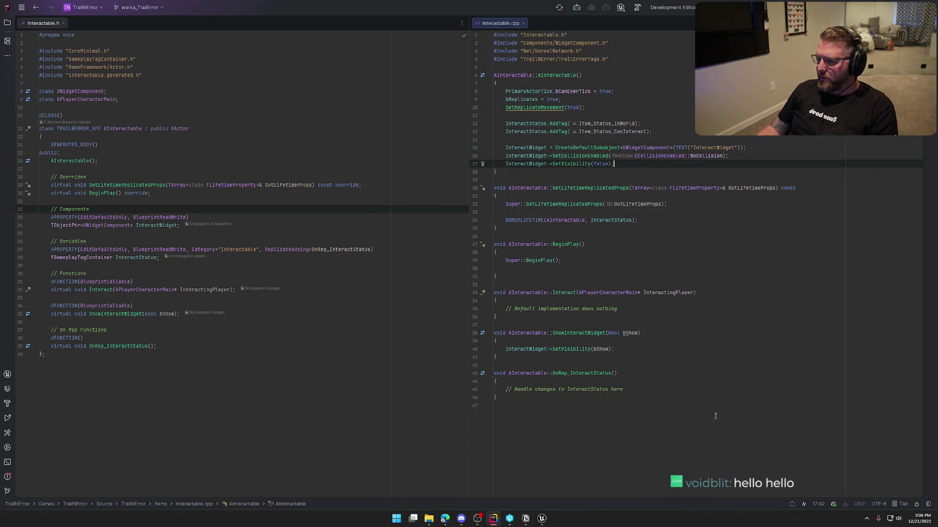
pyautogui.click(542, 518)
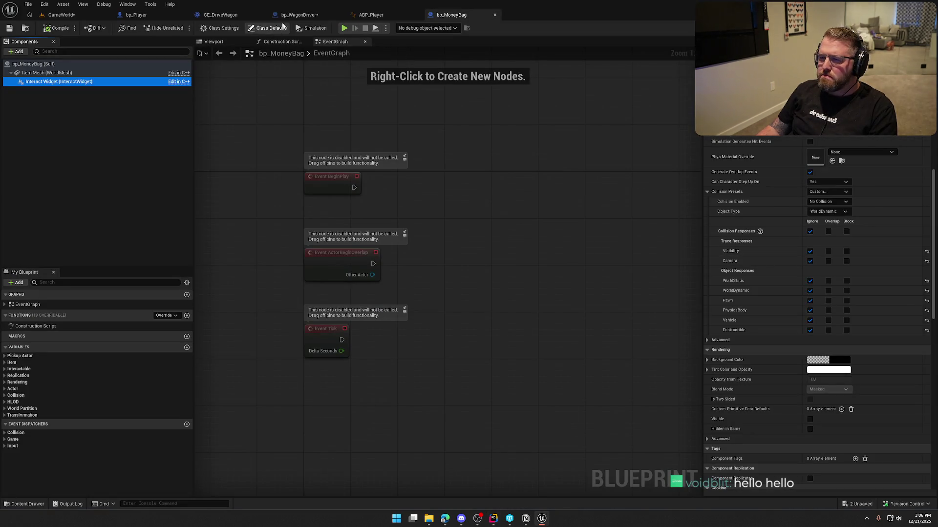
# Make bp_WagonDriver's interact widget overlap Visibility traces
pyautogui.click(300, 15)
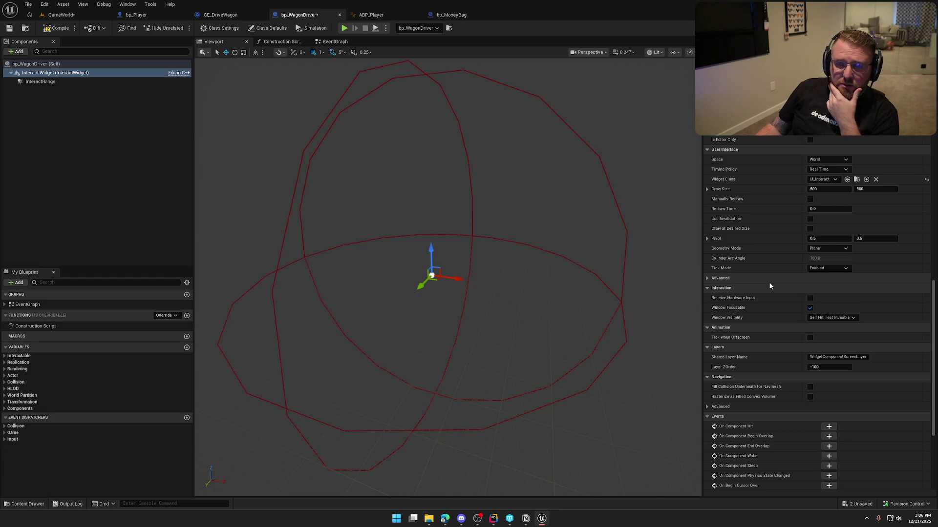
pyautogui.scroll(-5, 766, 288)
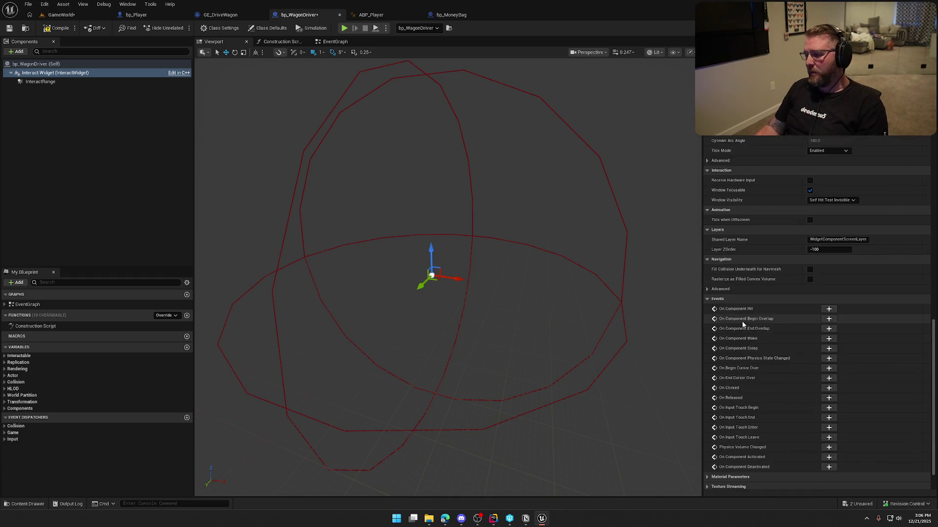
pyautogui.scroll(5, 749, 346)
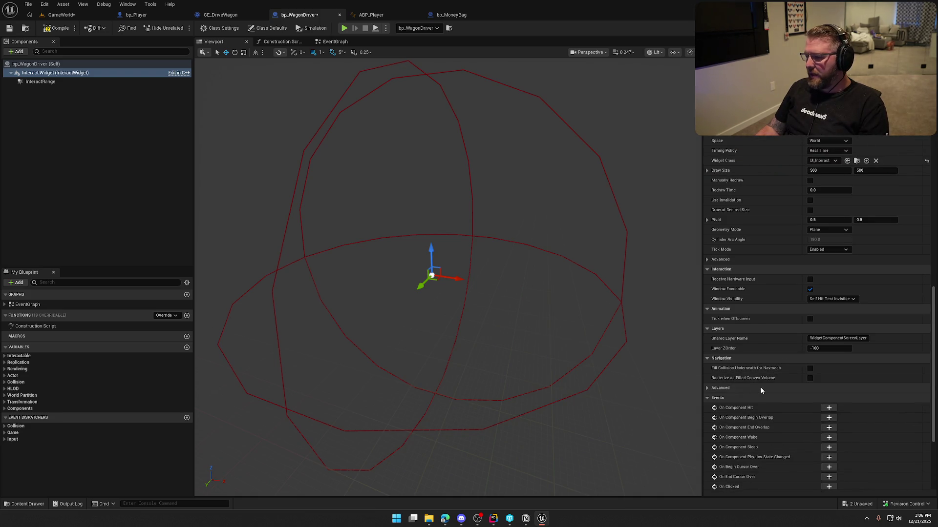
pyautogui.scroll(1, 760, 390)
pyautogui.scroll(2, 760, 391)
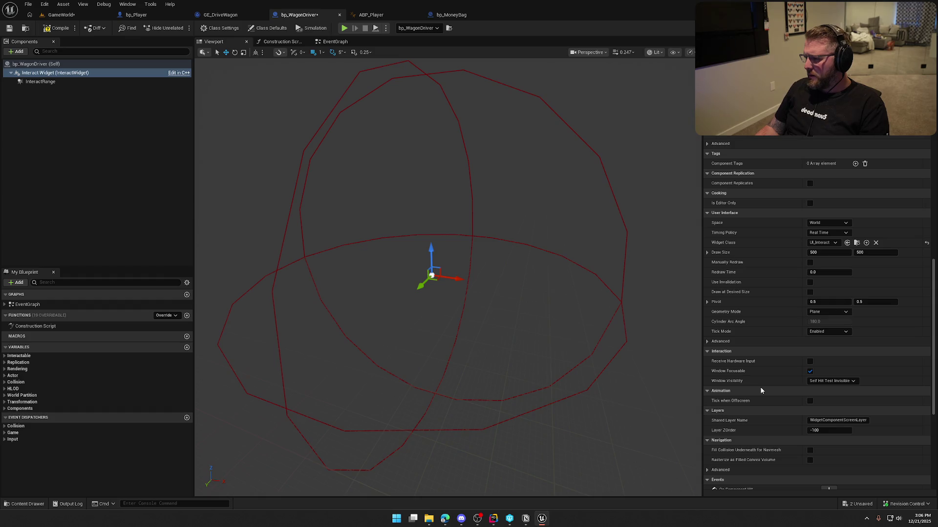
pyautogui.scroll(10, 760, 391)
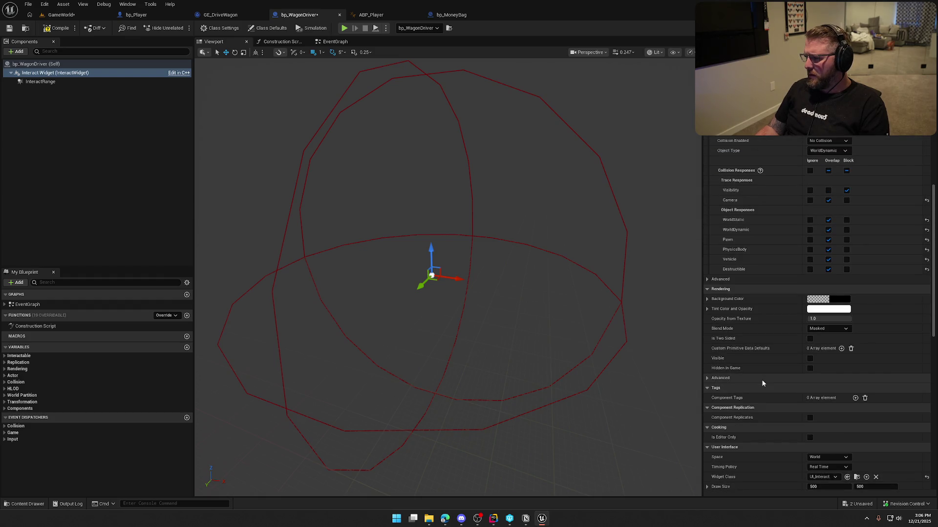
pyautogui.click(828, 190)
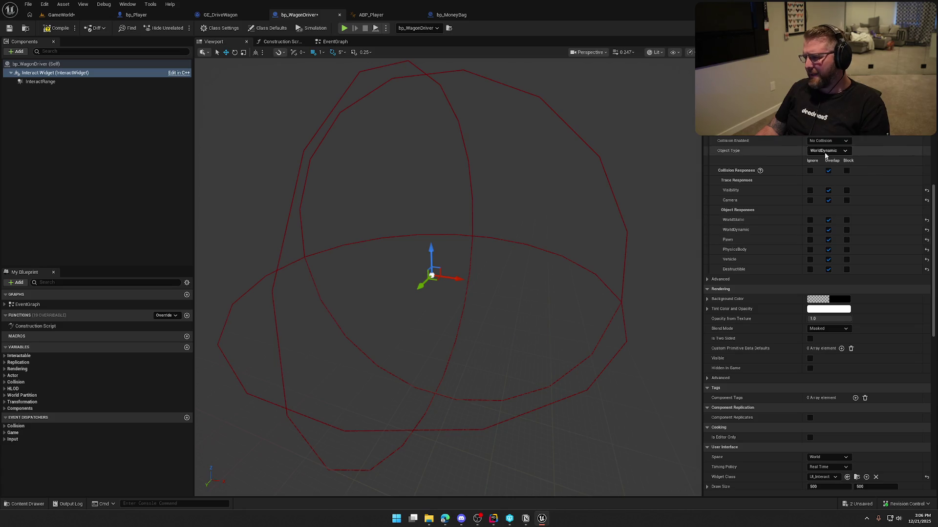
pyautogui.scroll(-8, 790, 335)
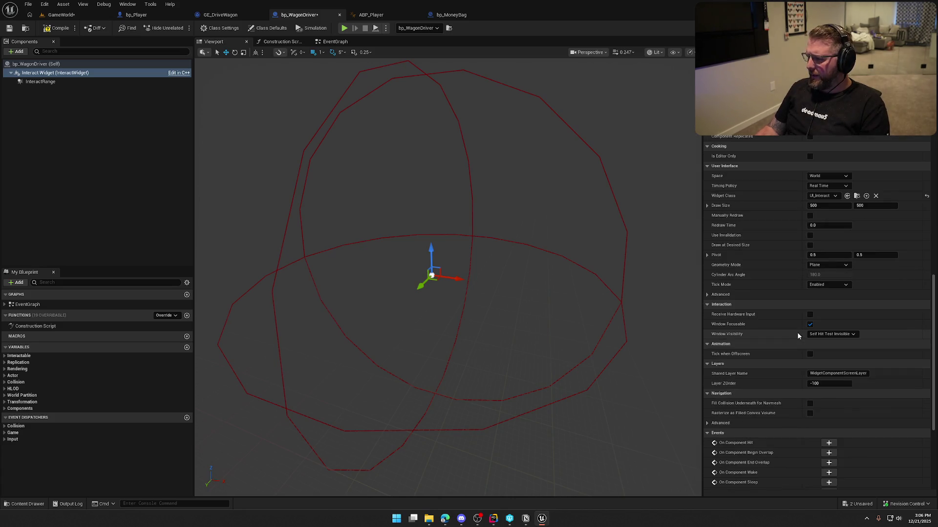
# Match bp_MoneyBag: Screen space, 100×100 draw size, and Draw at Desired Size enabled
pyautogui.click(451, 15)
pyautogui.scroll(-10, 771, 291)
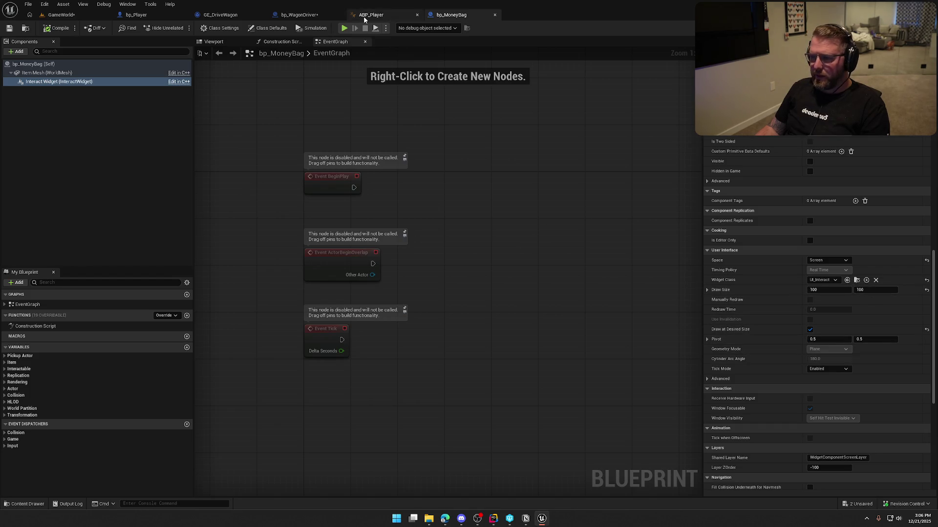
pyautogui.click(299, 15)
pyautogui.click(829, 176)
pyautogui.click(825, 188)
pyautogui.click(824, 205)
pyautogui.write('100')
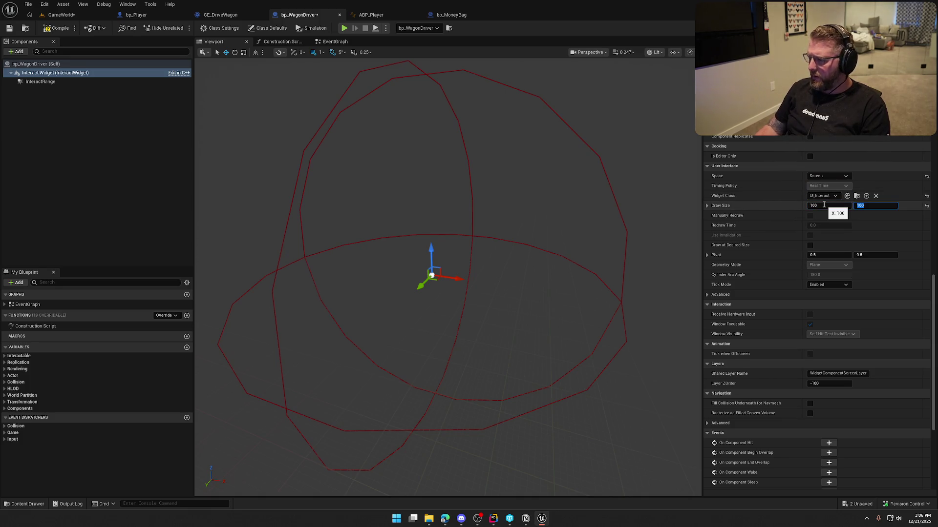
pyautogui.click(810, 246)
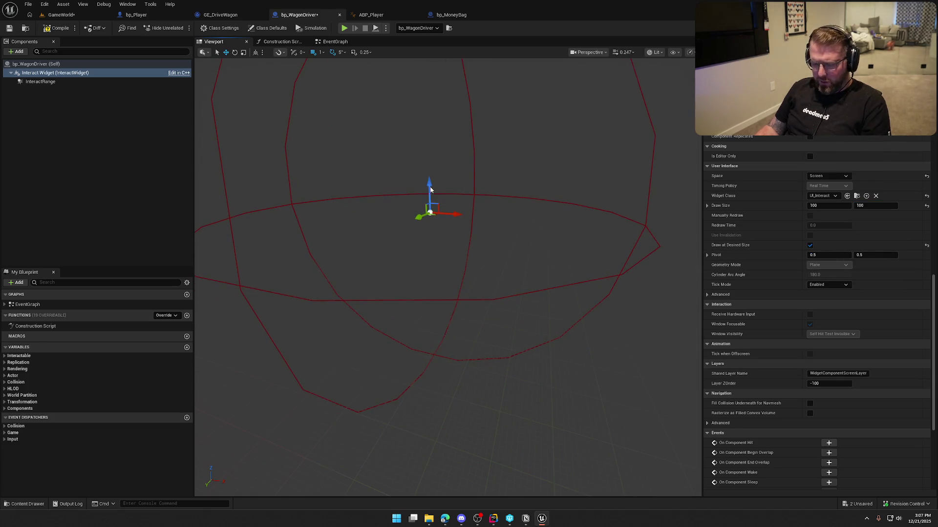
pyautogui.hotkey('ctrl', 'z')
pyautogui.hotkey('ctrl', 'z')
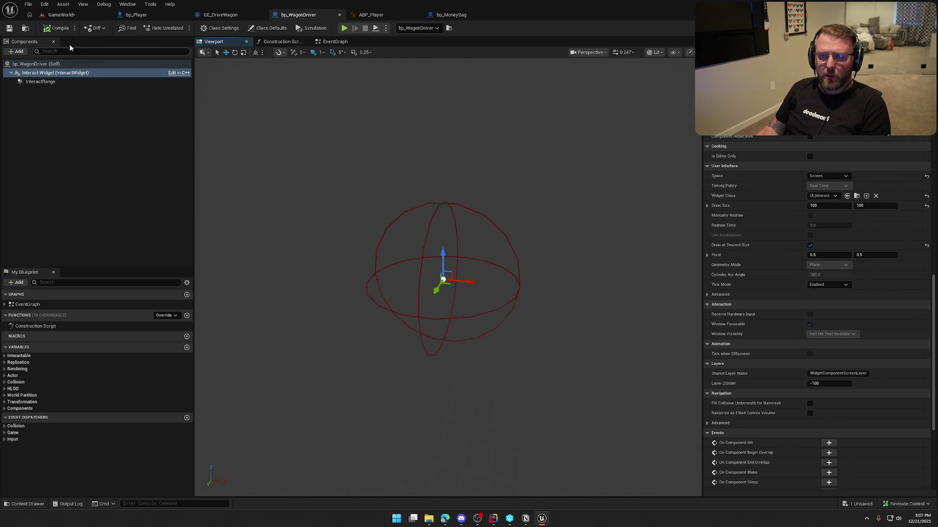
# Playtest GameWorld by walking the character to the wagon, then stop
pyautogui.click(54, 16)
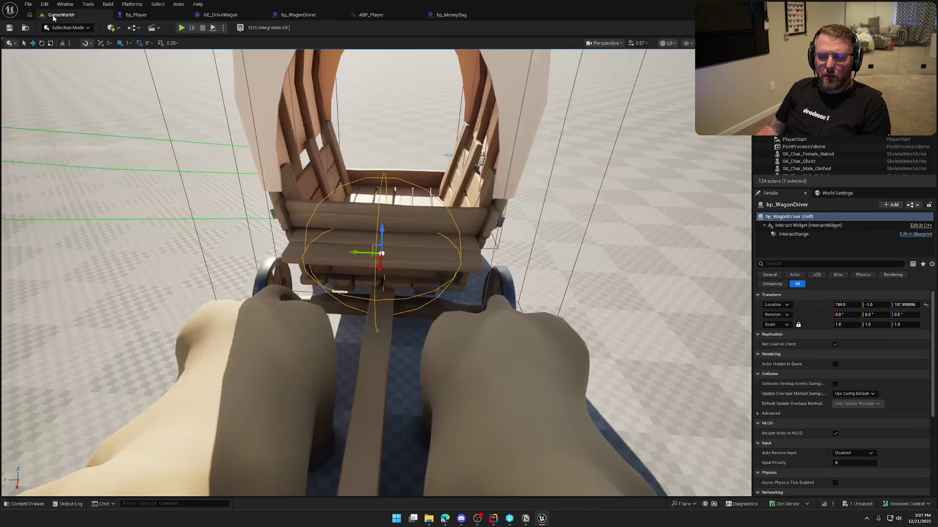
pyautogui.click(182, 29)
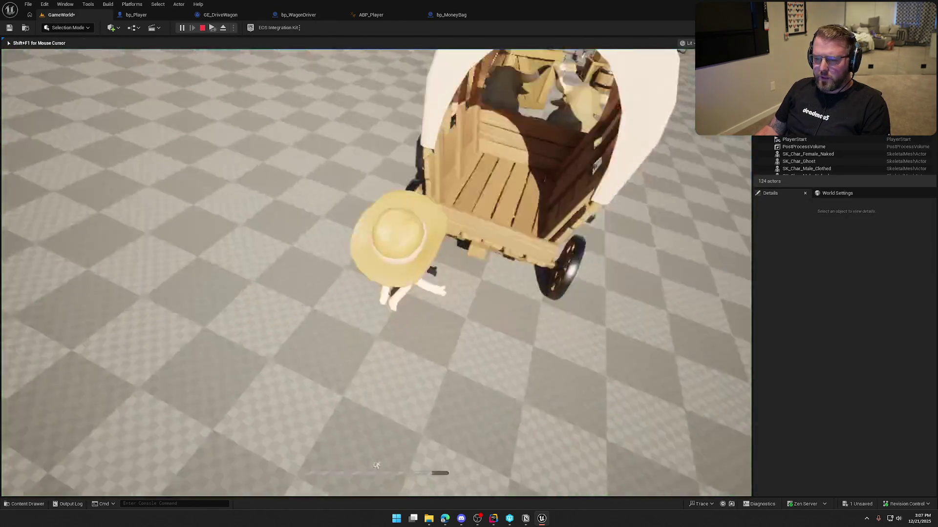
pyautogui.press('w')
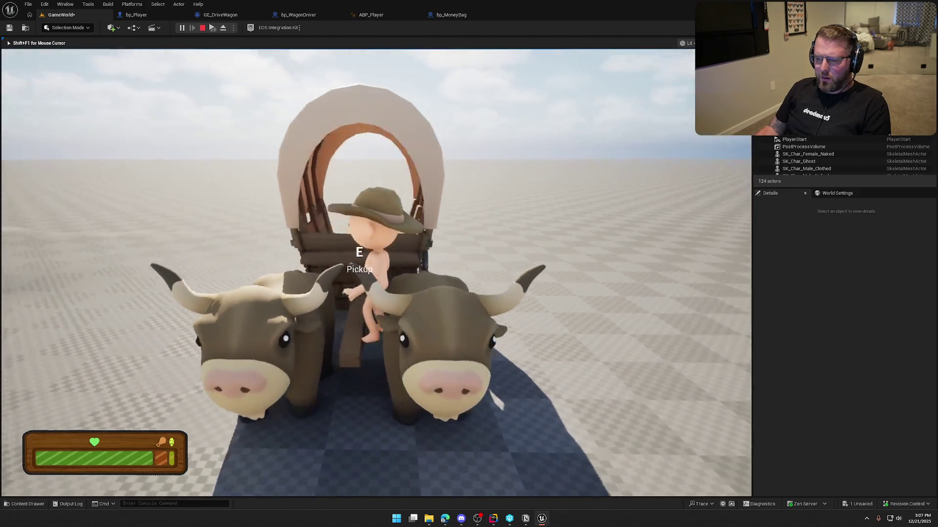
pyautogui.press('Escape')
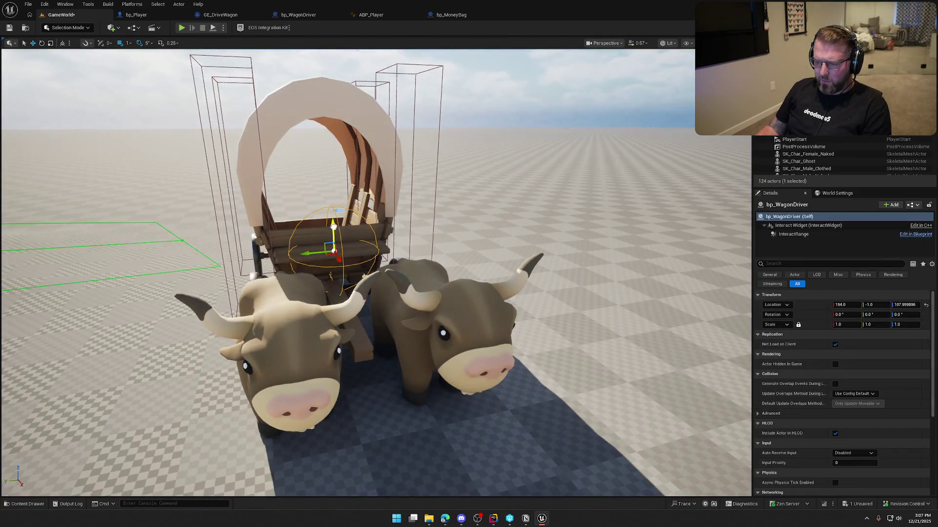
# Raise the wagon driver slightly in the level, then return to bp_WagonDriver
pyautogui.moveTo(335, 194); pyautogui.dragTo(336, 191)
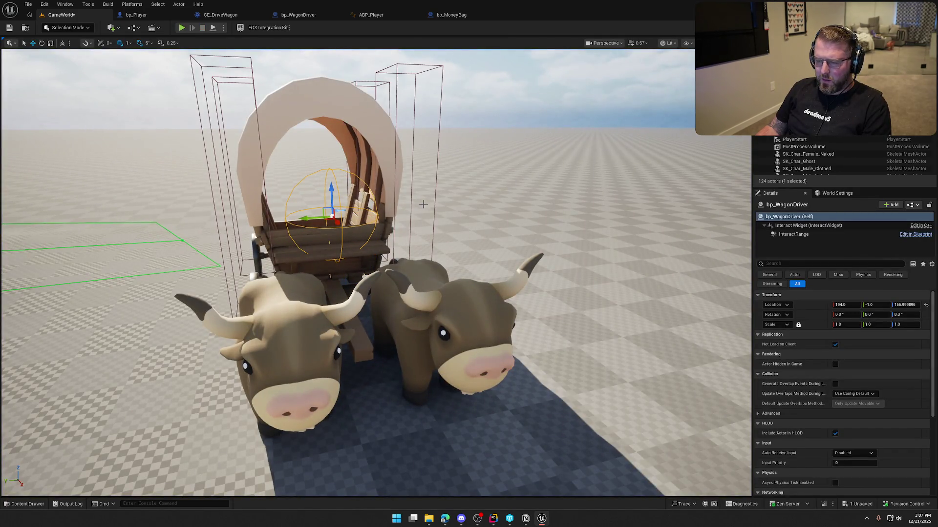
pyautogui.scroll(4, 425, 202)
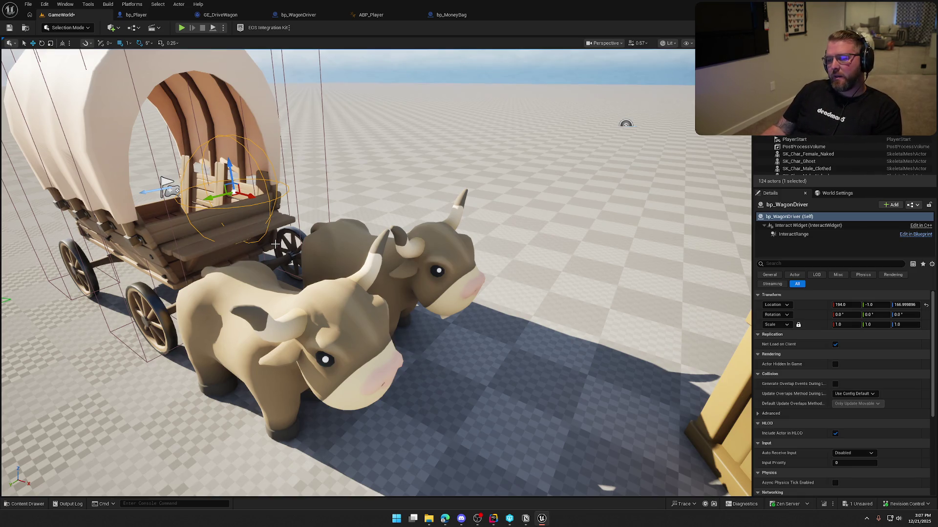
pyautogui.press('f')
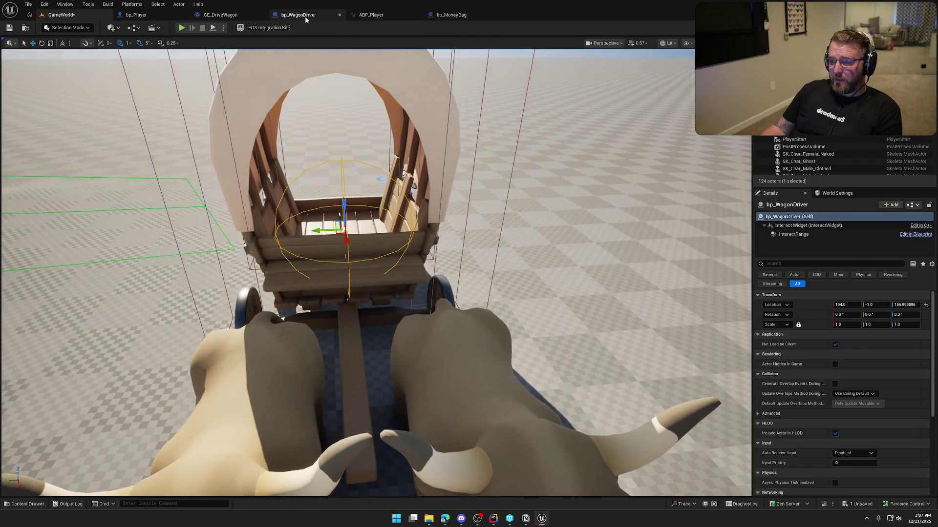
pyautogui.click(298, 14)
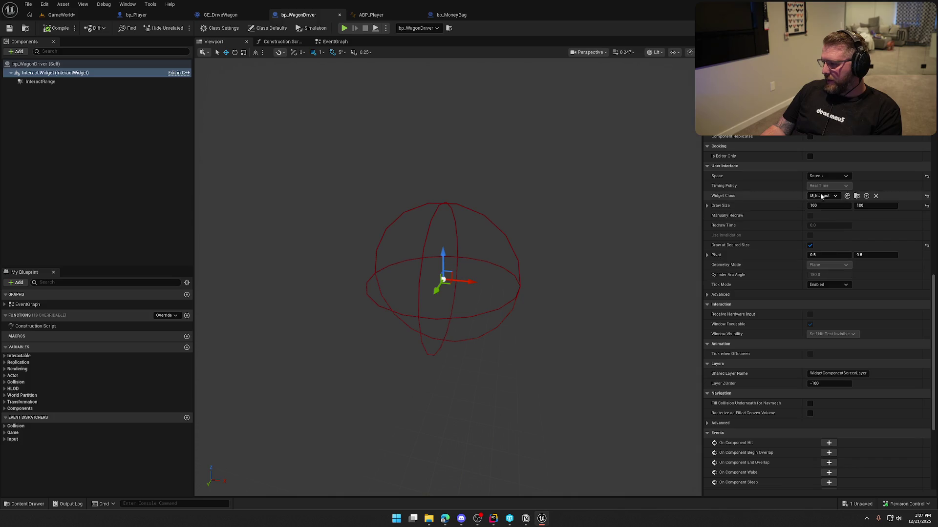
# Set InteractRange's sphere radius to 150 and start a GameWorld play session
pyautogui.click(116, 82)
pyautogui.scroll(10, 798, 190)
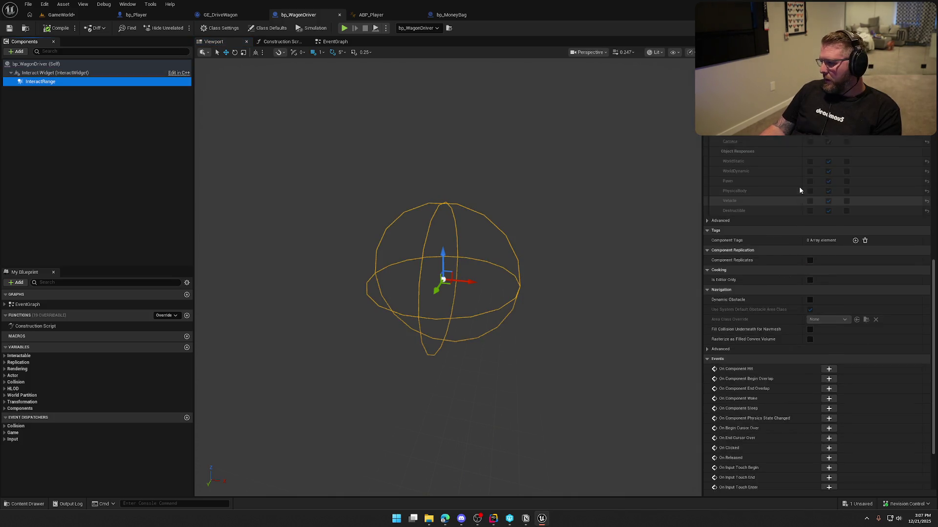
pyautogui.scroll(5, 804, 267)
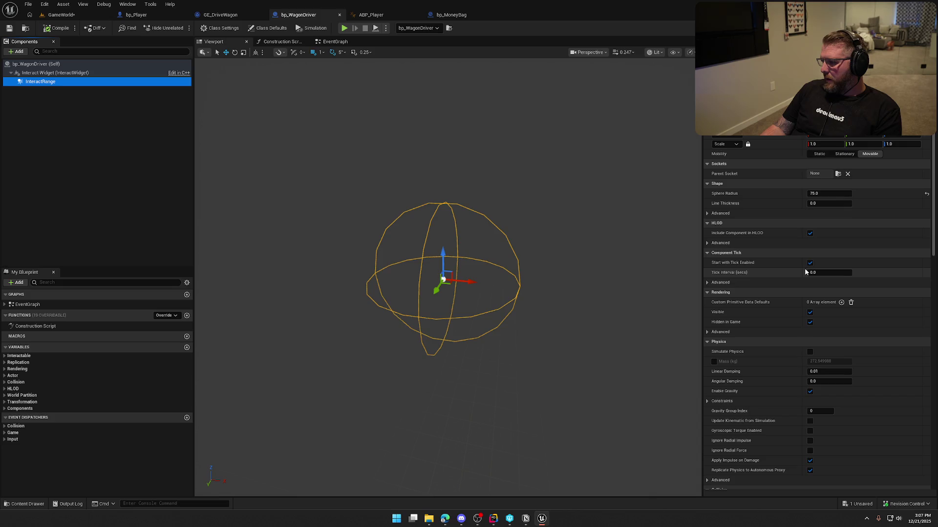
pyautogui.click(829, 193)
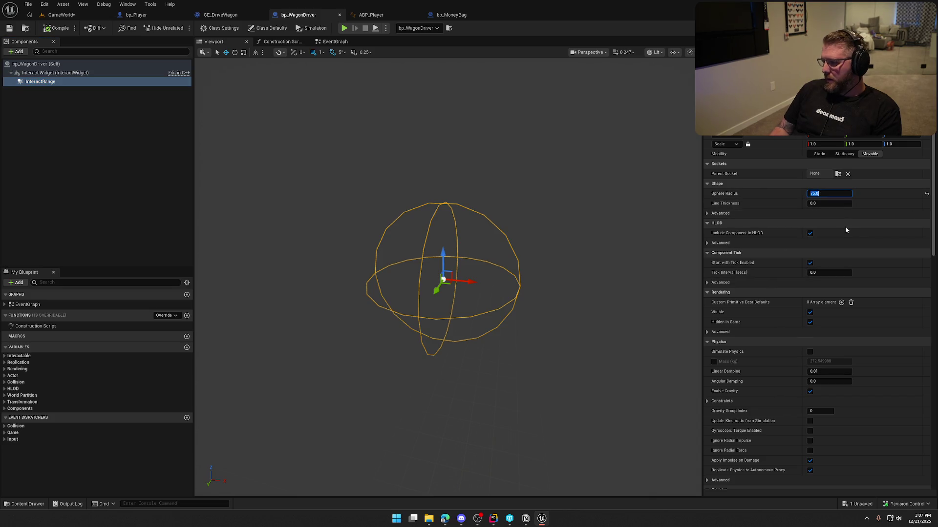
pyautogui.write('15')
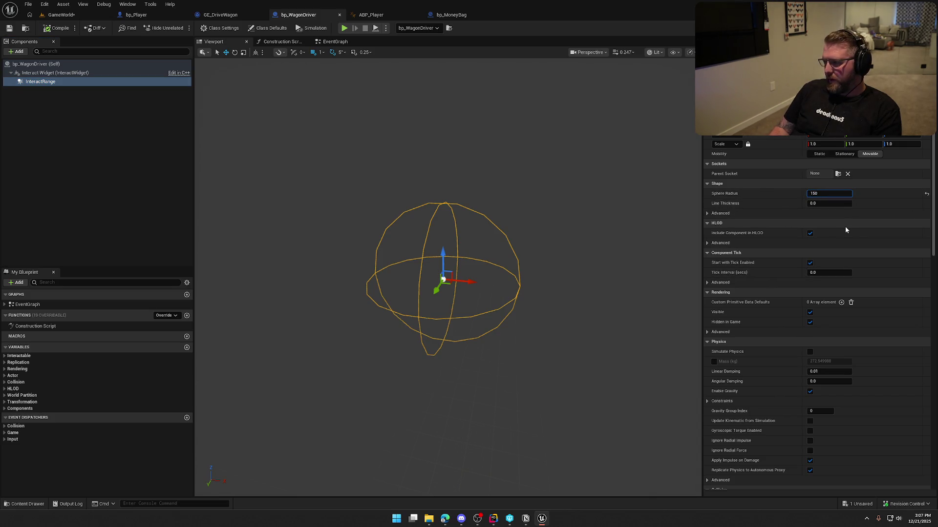
pyautogui.press('Return')
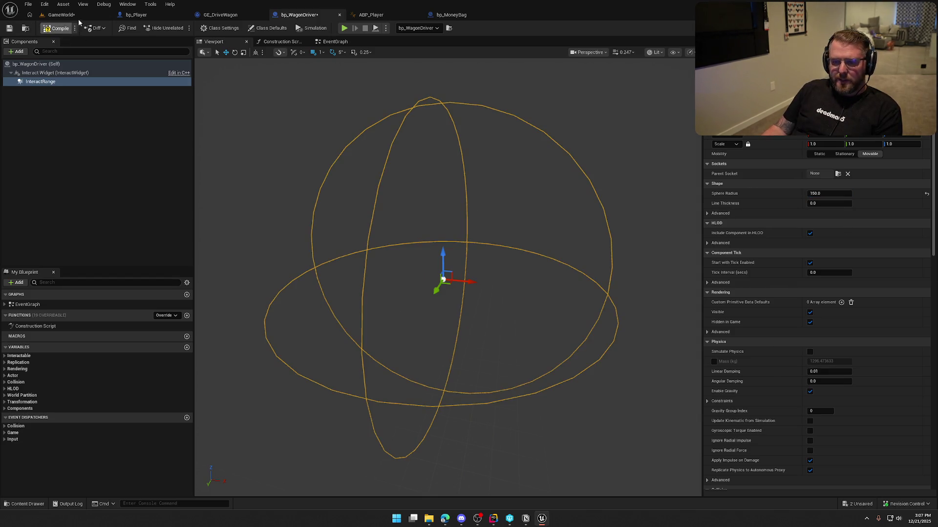
pyautogui.click(68, 15)
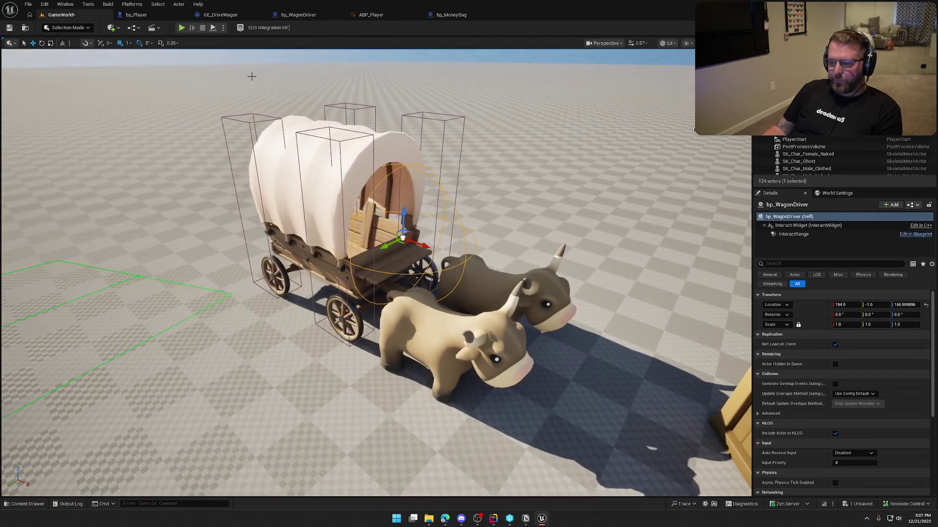
pyautogui.click(182, 27)
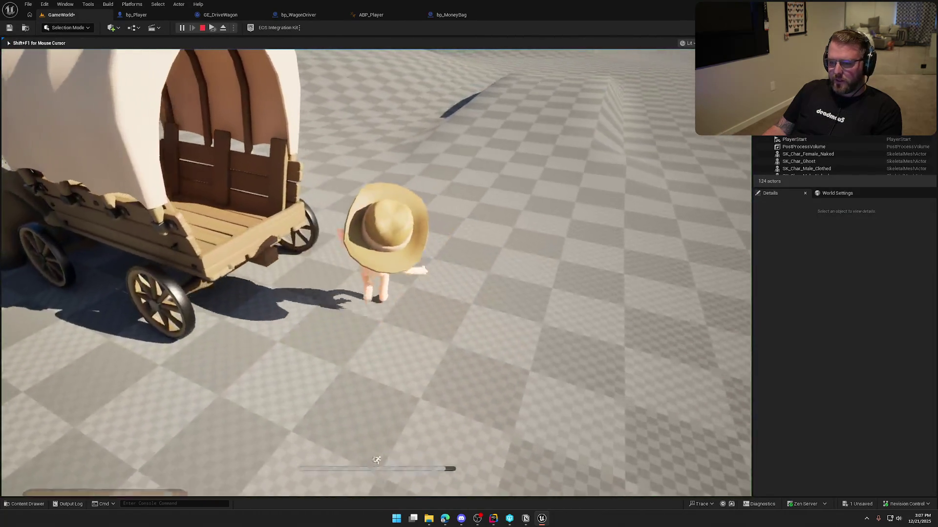
# Walk to, away from, and back to the oxen to check the E Pickup prompt, then stop play
pyautogui.press('w')
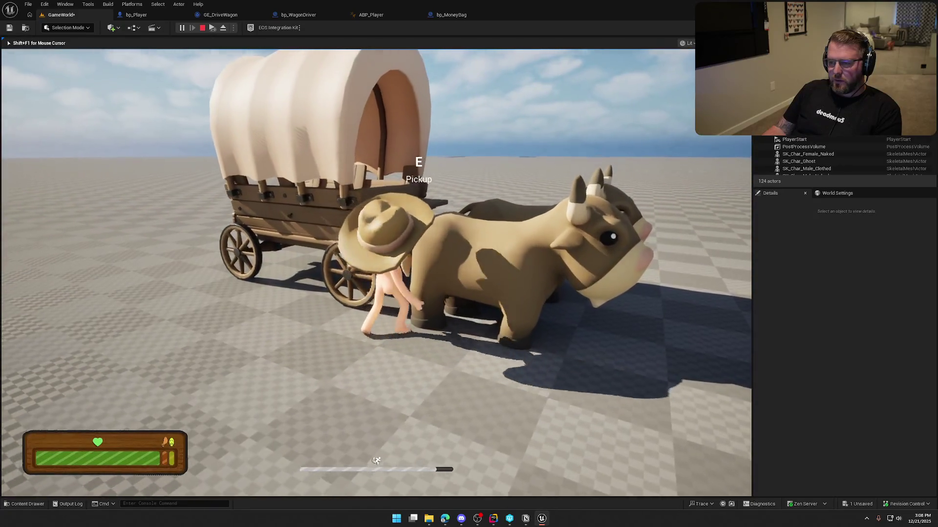
pyautogui.press('a')
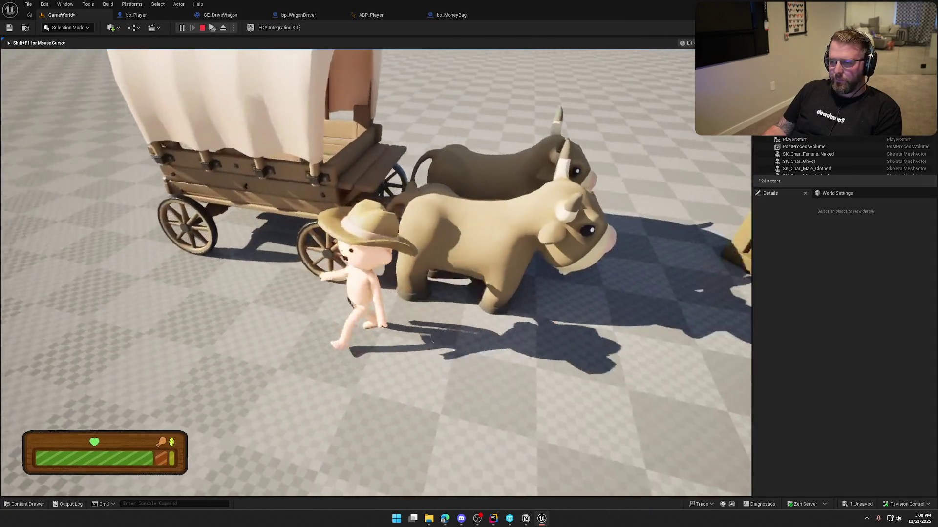
pyautogui.press('w')
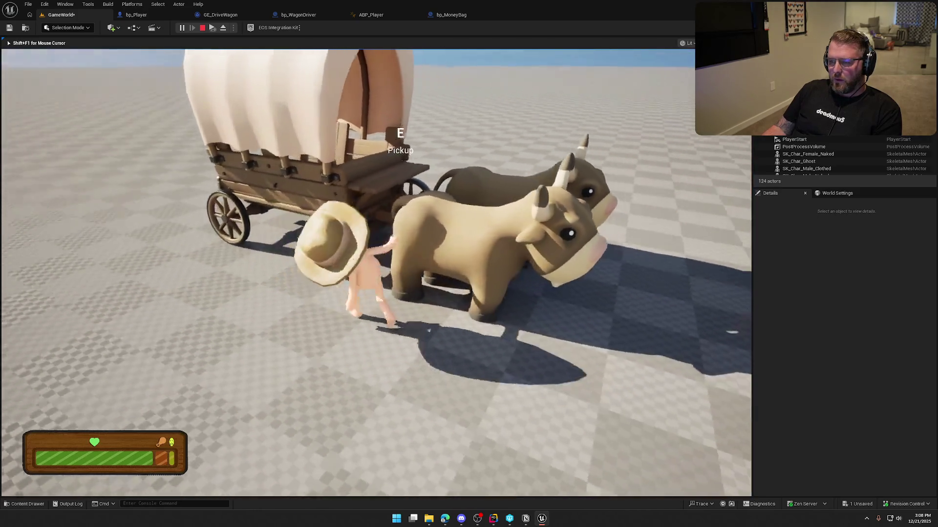
pyautogui.press('Escape')
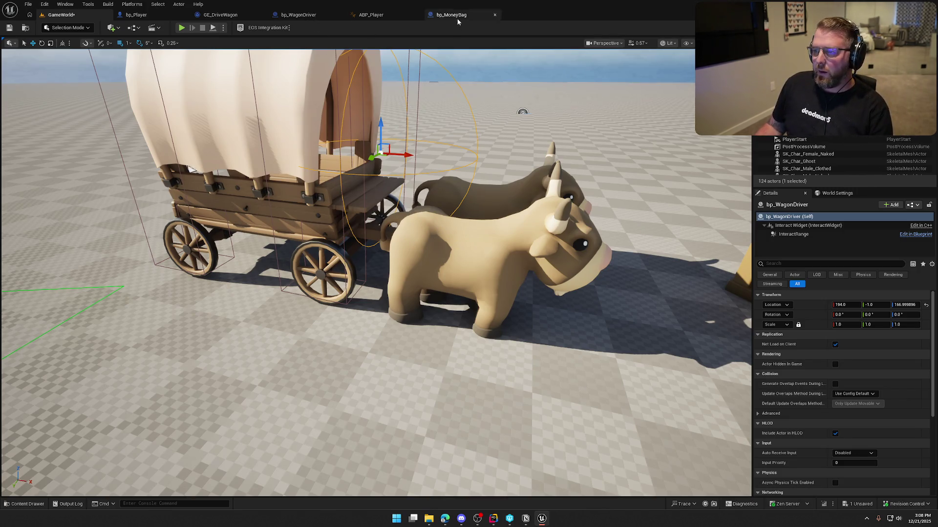
# Add a Wagon variable of type bp_AVSWagon object reference to bp_WagonDriver and compile
pyautogui.click(284, 16)
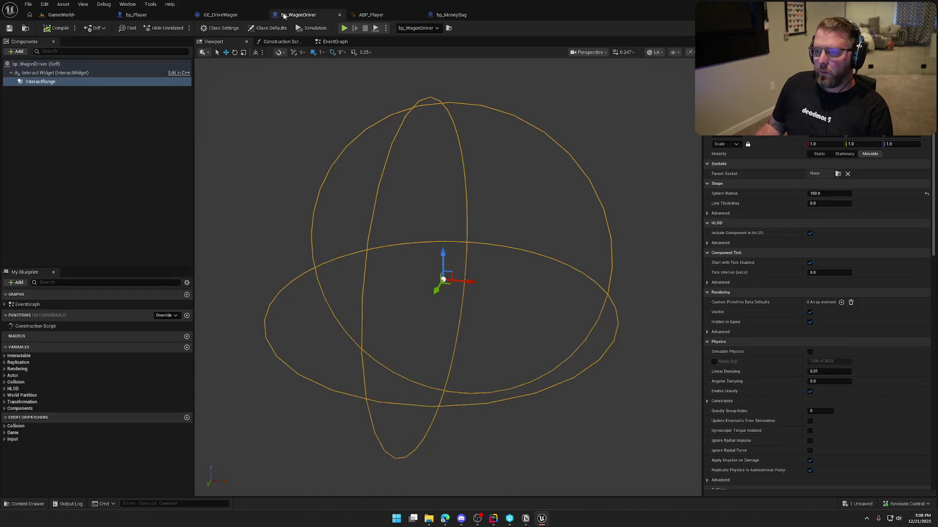
pyautogui.click(186, 349)
pyautogui.click(186, 347)
pyautogui.write('Wagton')
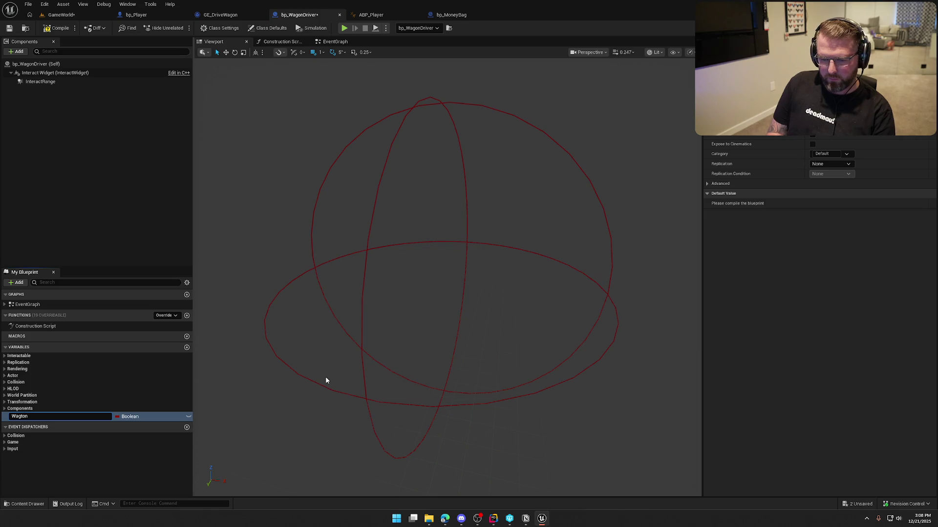
pyautogui.press('Return')
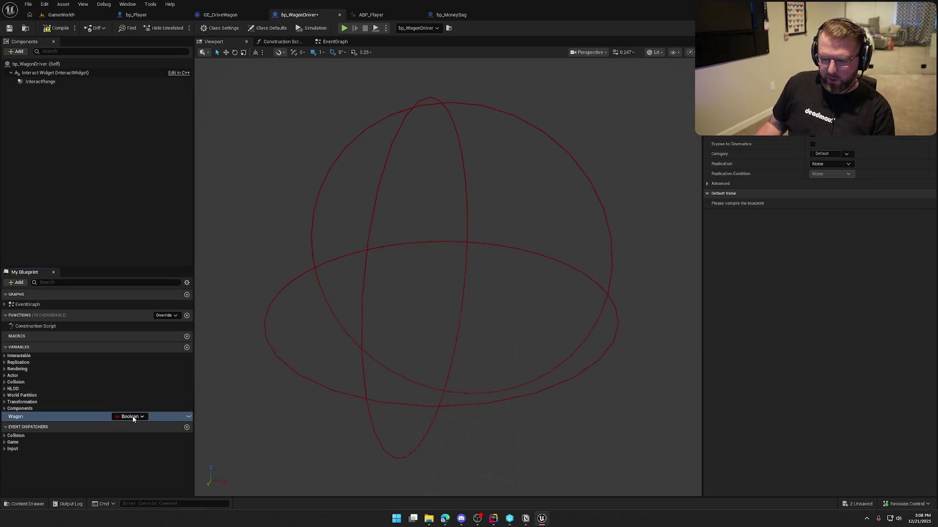
pyautogui.click(129, 416)
pyautogui.write('bp_AVS')
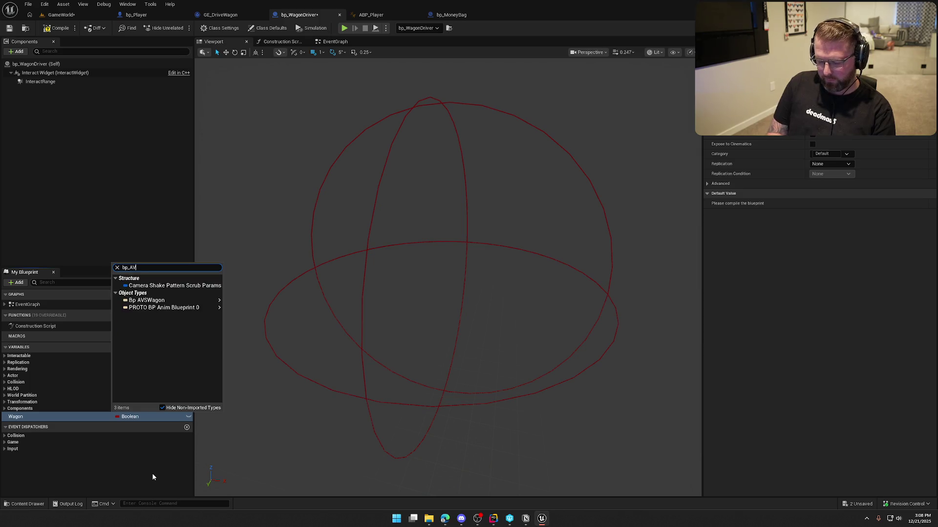
pyautogui.moveTo(147, 286)
pyautogui.click(257, 286)
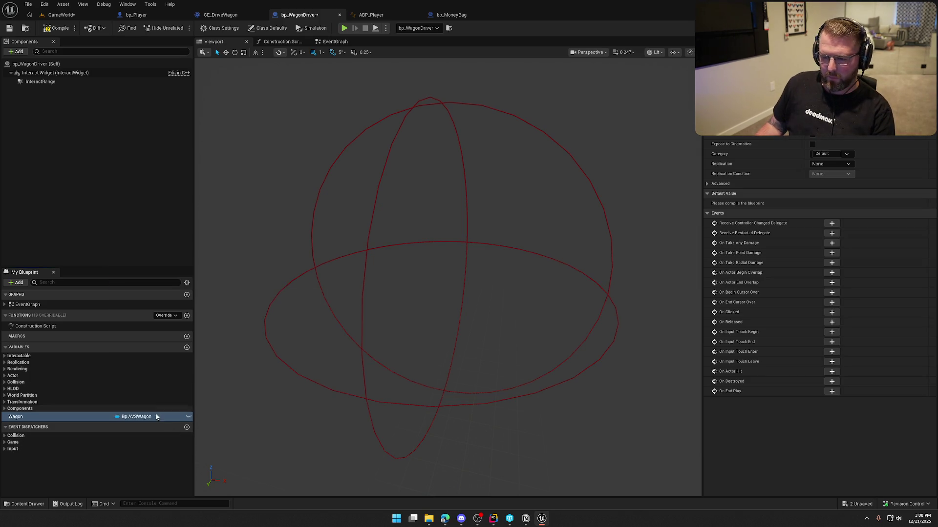
pyautogui.click(56, 28)
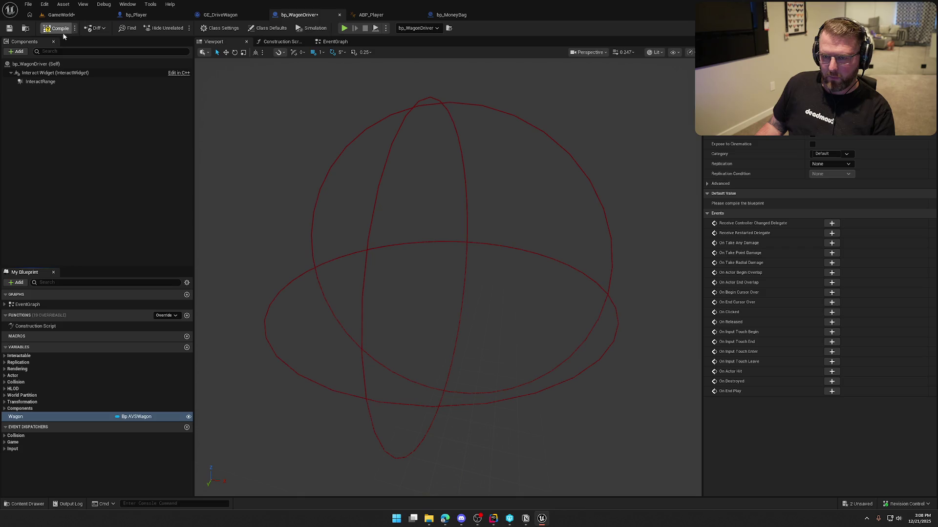
# Point the placed wagon driver's Wagon reference at bp_AVSWagon
pyautogui.click(61, 15)
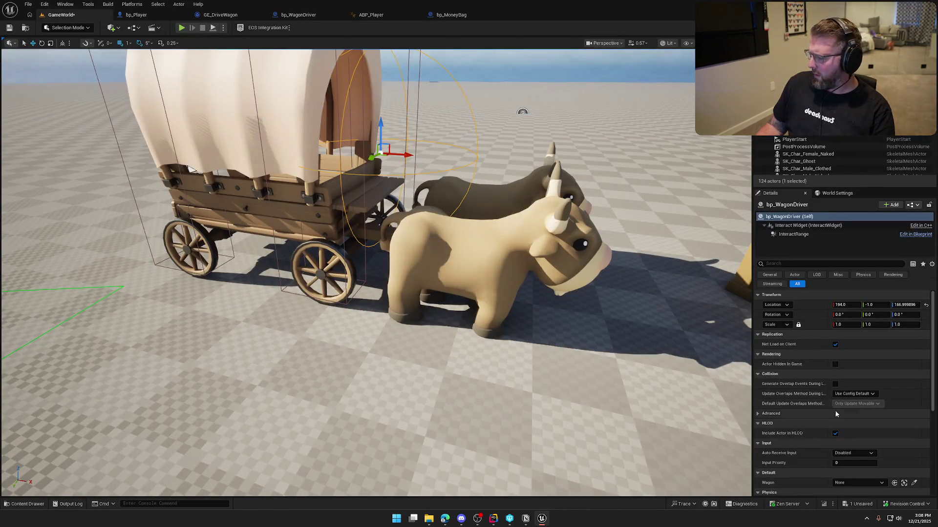
pyautogui.click(865, 482)
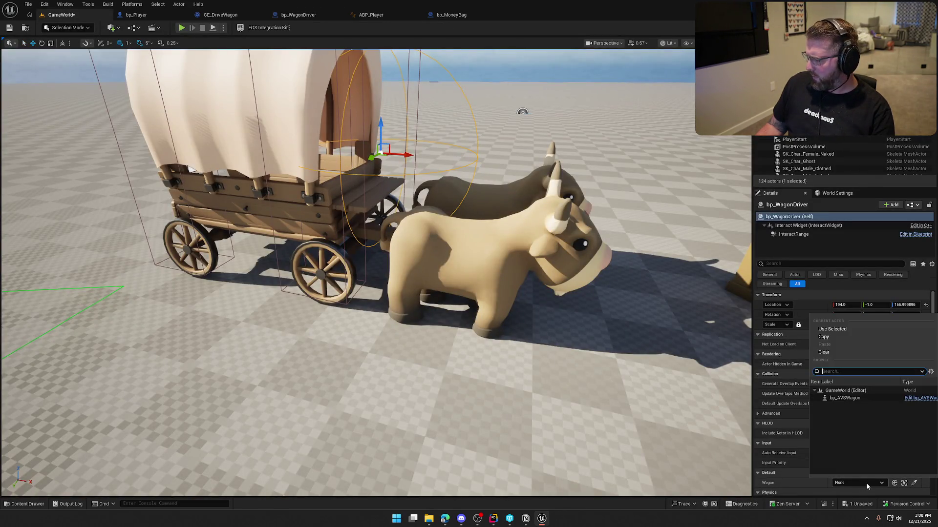
pyautogui.click(850, 398)
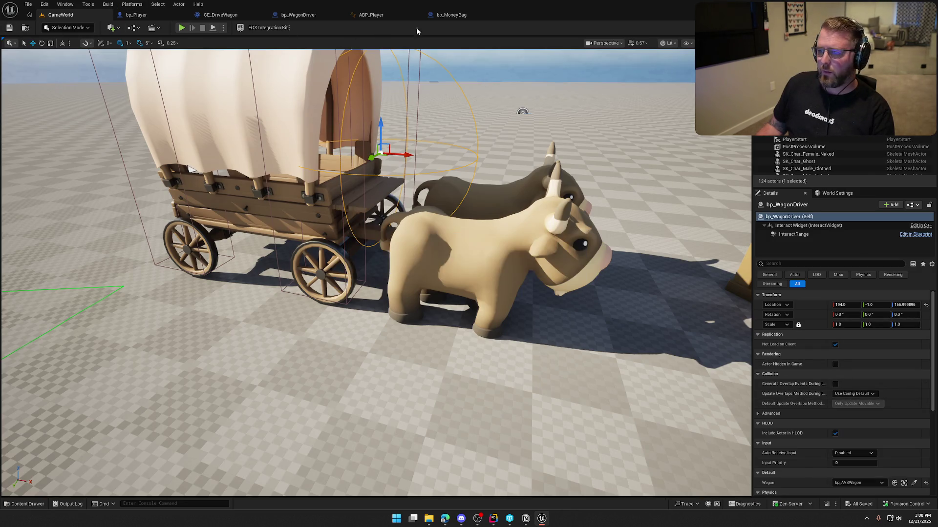
# Delete the three disabled default event nodes from bp_WagonDriver's EventGraph
pyautogui.click(298, 14)
pyautogui.click(335, 42)
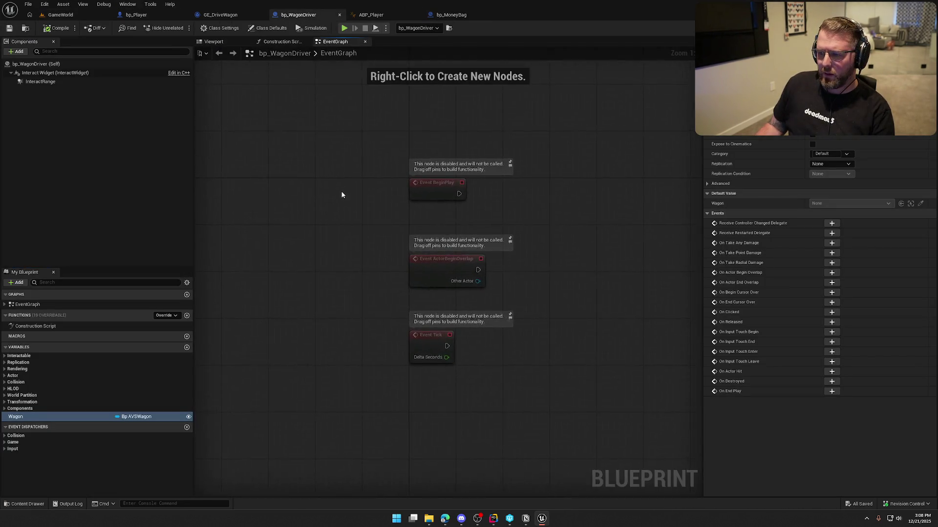
pyautogui.moveTo(342, 195); pyautogui.dragTo(450, 323)
pyautogui.press('Delete')
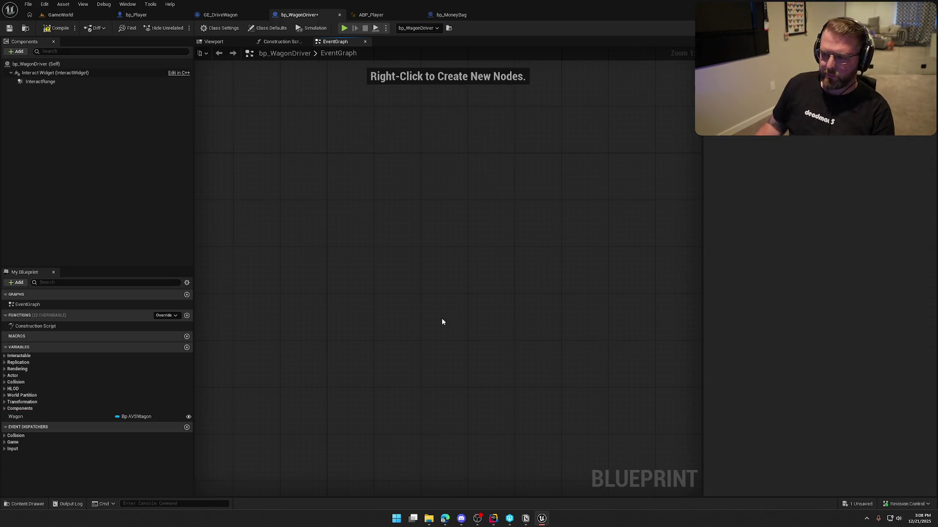
pyautogui.click(165, 316)
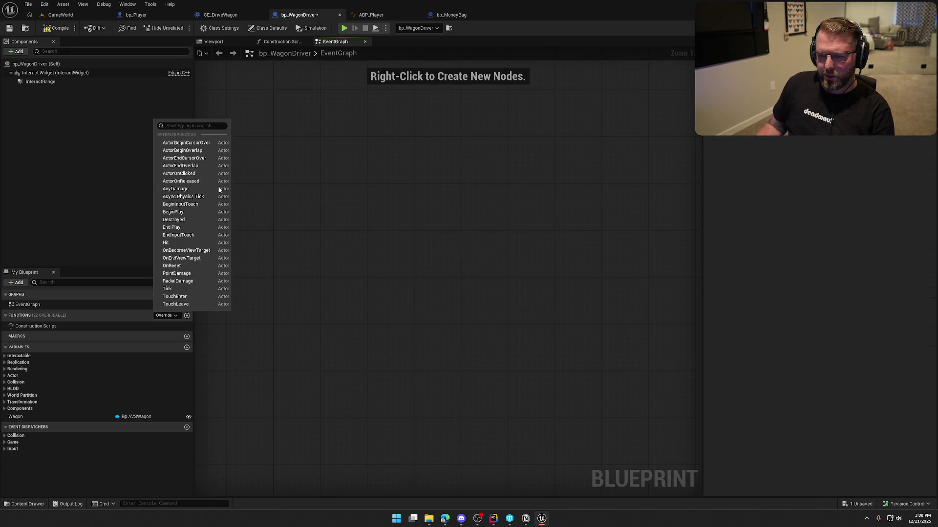
pyautogui.click(386, 291)
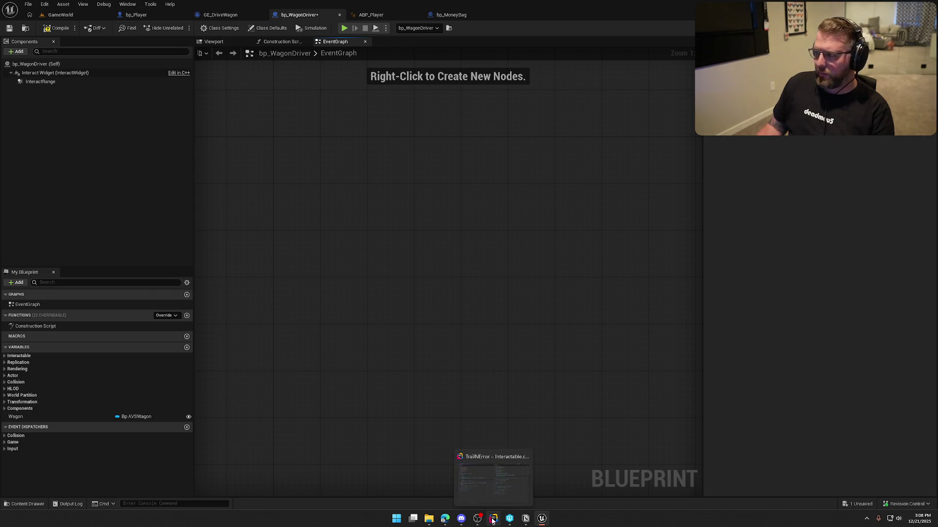
pyautogui.click(493, 519)
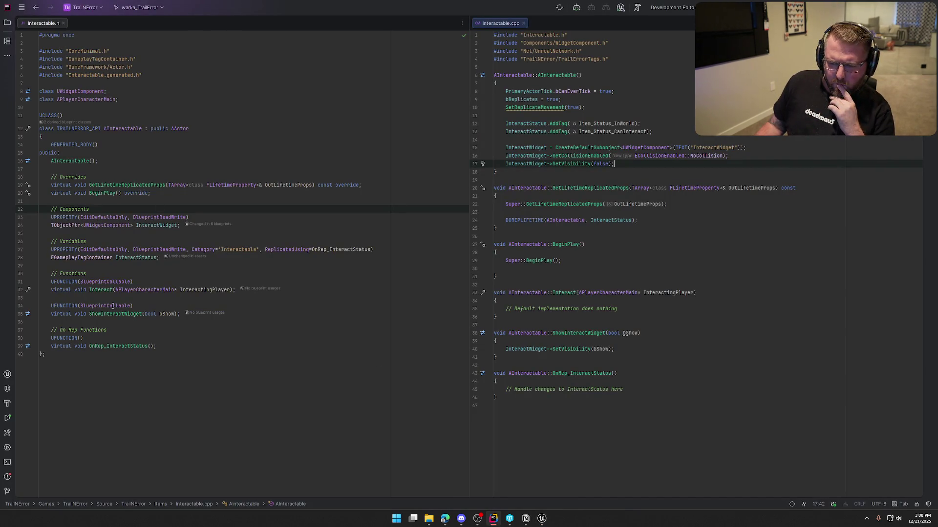
# Save bp_WagonDriver, then add BlueprintNativeEvent to Interact's UFUNCTION specifiers
pyautogui.click(152, 281)
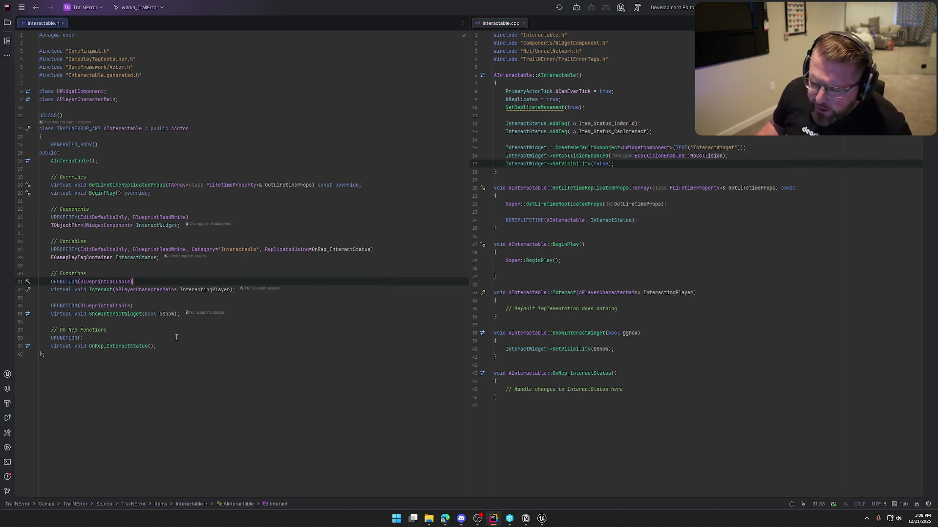
pyautogui.hotkey('alt', 'Tab')
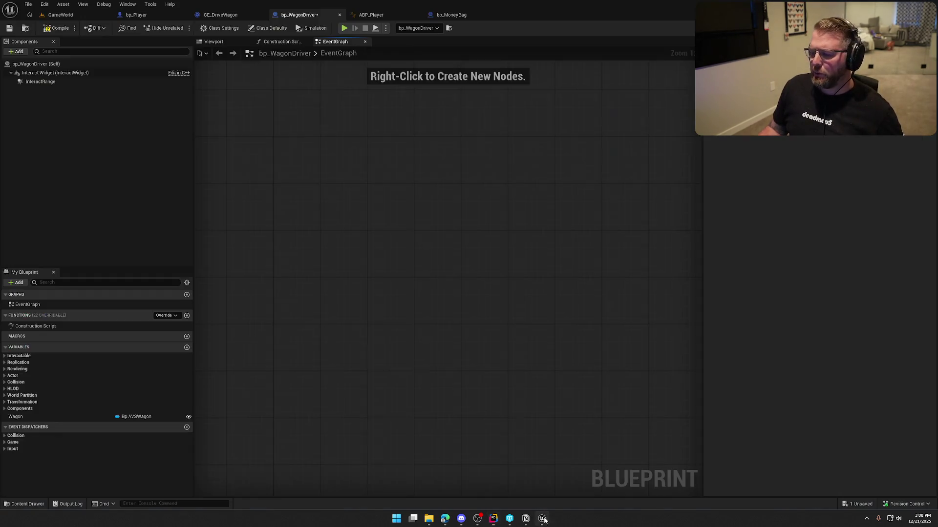
pyautogui.hotkey('ctrl', 'shift', 's')
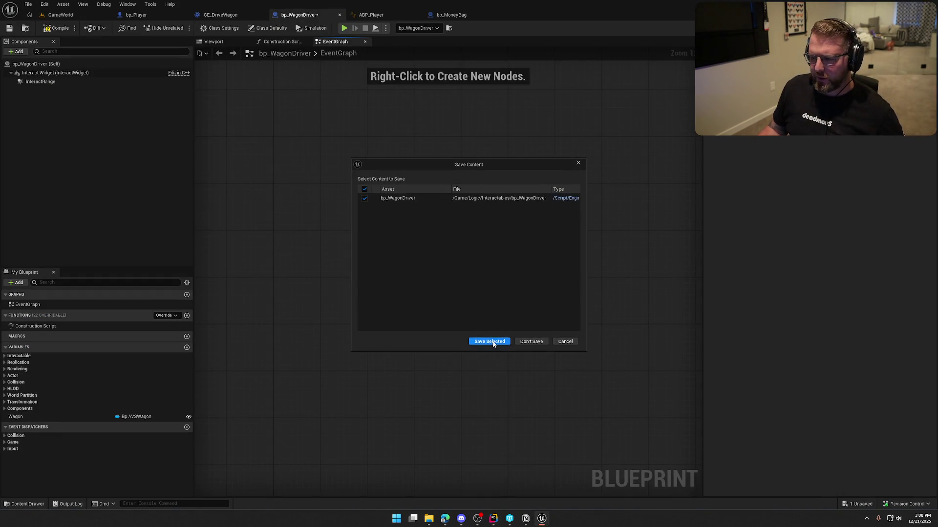
pyautogui.click(493, 342)
pyautogui.hotkey('alt', 'Tab')
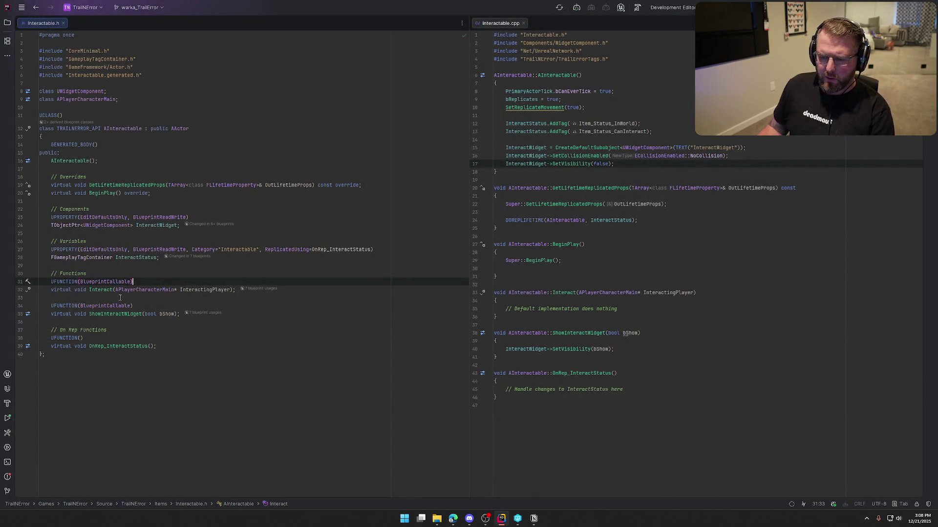
pyautogui.click(131, 281)
pyautogui.write(', BlueprintN')
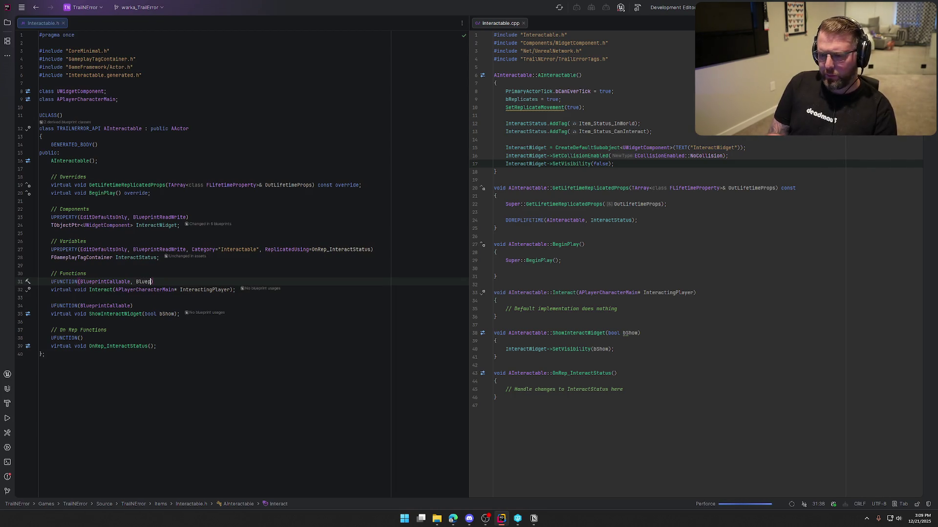
pyautogui.press('Return')
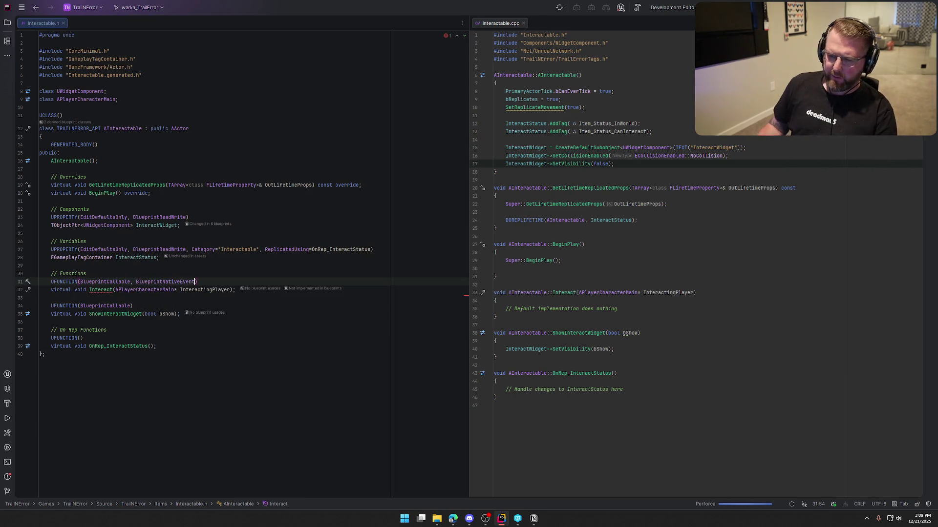
# Generate Interact_Implementation with the comment '// Default implementation does nothing' and select the old Interact body
pyautogui.click(105, 290)
pyautogui.hotkey('alt', 'Return')
pyautogui.press('Return')
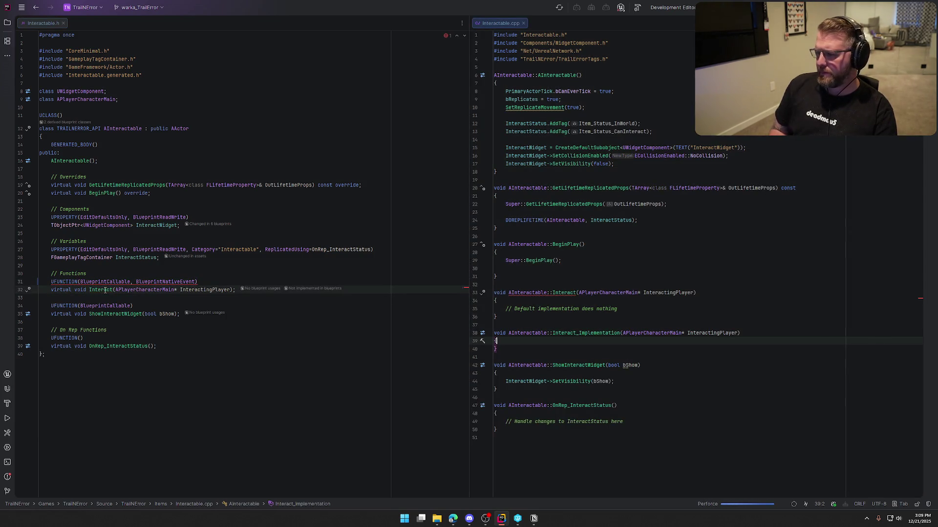
pyautogui.press('Return')
pyautogui.write('// Default implementation does nothing')
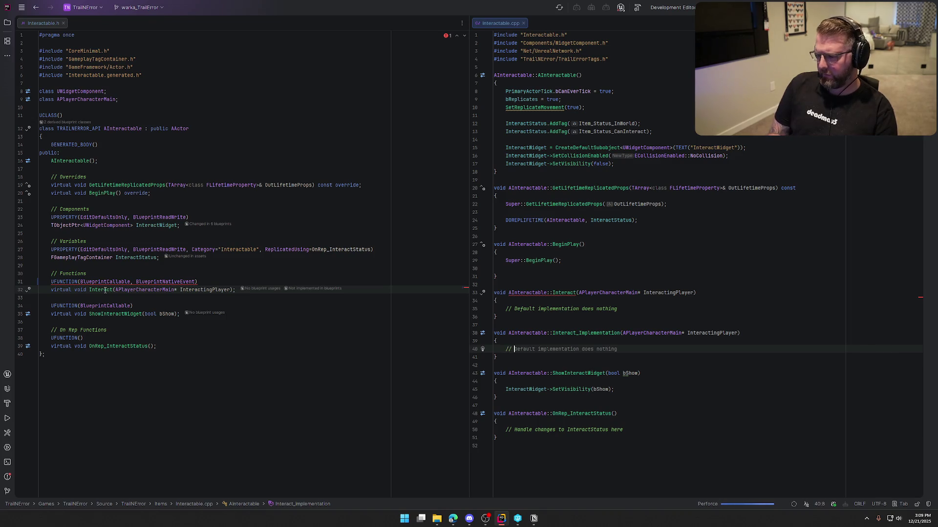
pyautogui.press('Up')
pyautogui.press('Up')
pyautogui.press('Up')
pyautogui.hotkey('shift', 'Up')
pyautogui.hotkey('shift', 'Up')
pyautogui.hotkey('shift', 'Up')
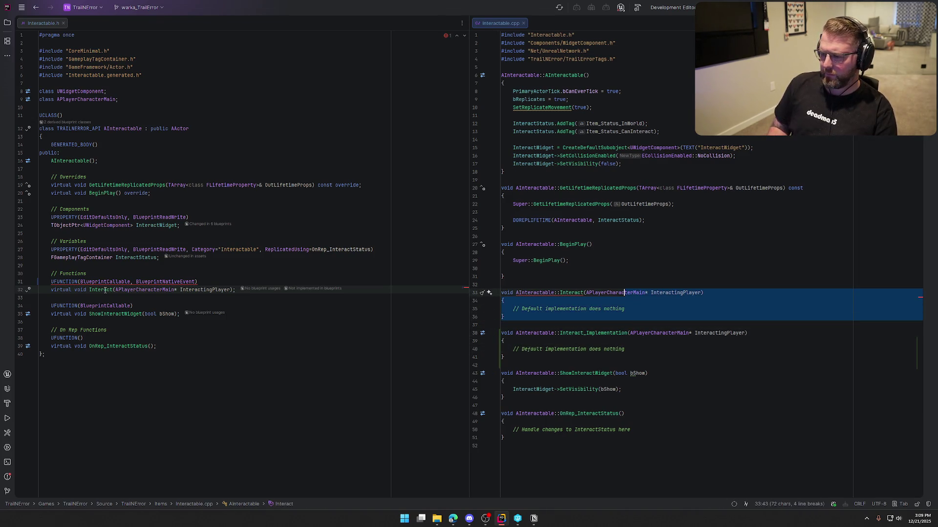
# Delete the old AInteractable::Interact definition from Interactable.cpp
pyautogui.press('Delete')
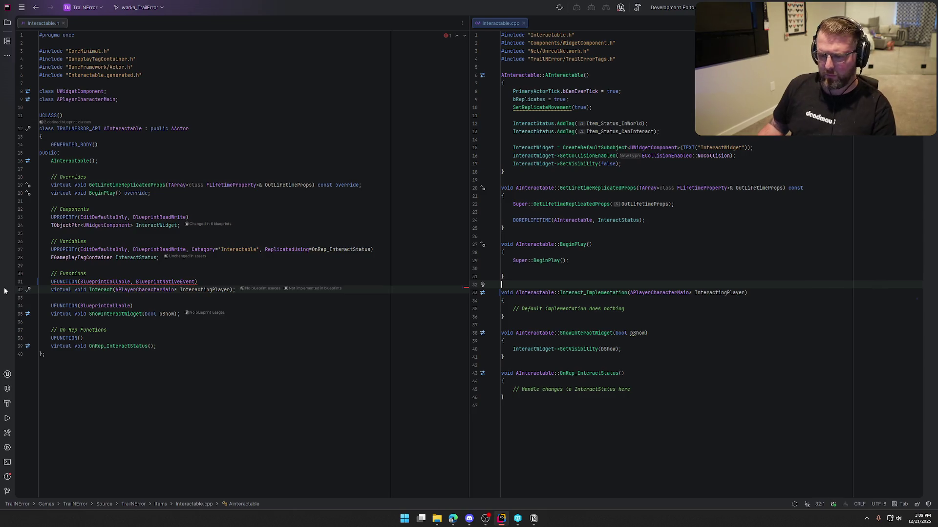
pyautogui.click(158, 297)
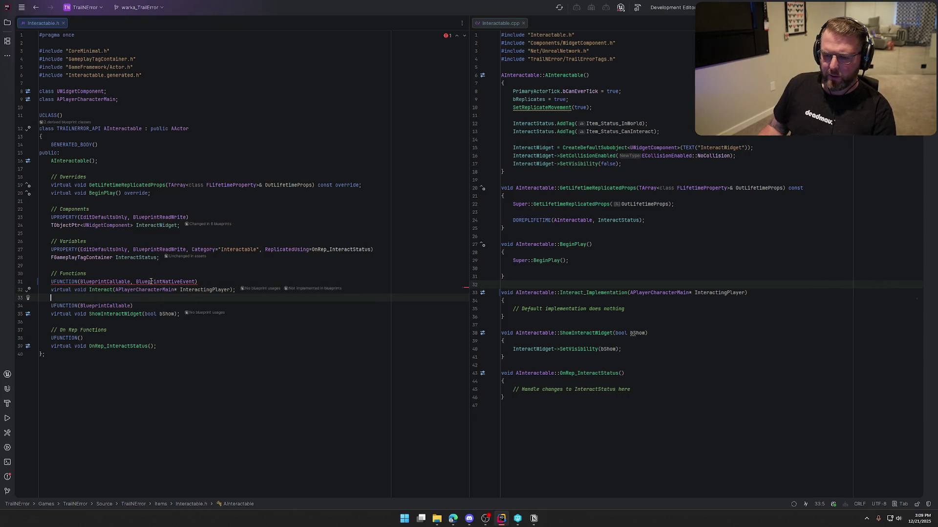
pyautogui.moveTo(150, 282)
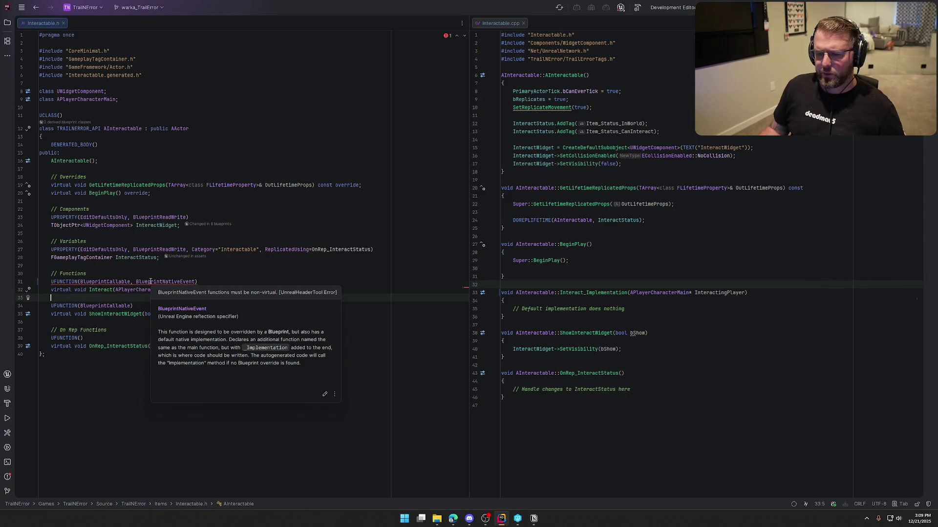
pyautogui.click(208, 280)
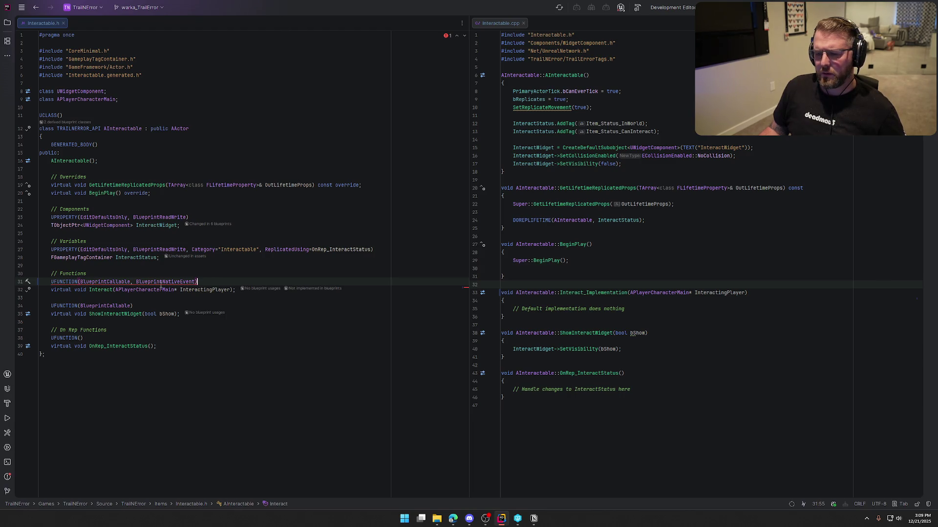
# Remove 'virtual' from the Interact declaration in Interactable.h
pyautogui.click(74, 290)
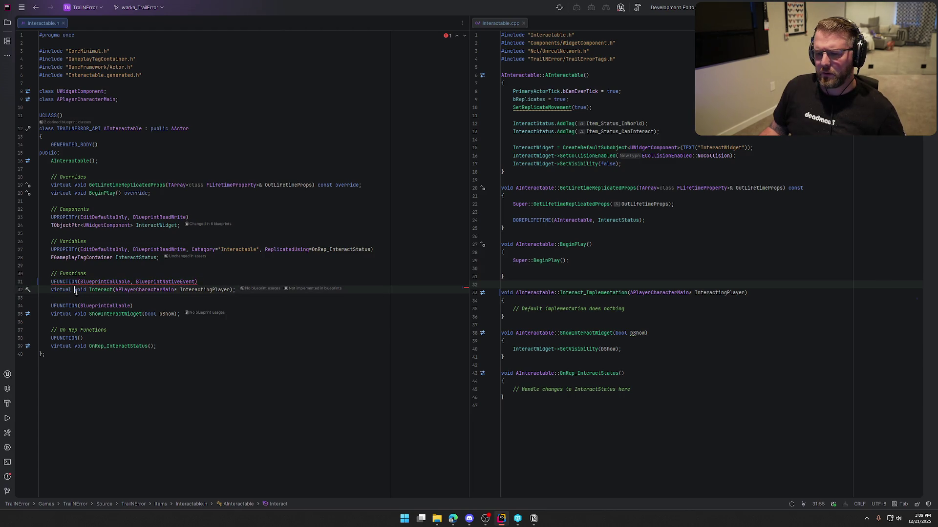
pyautogui.press('BackSpace')
pyautogui.press('BackSpace')
pyautogui.press('BackSpace')
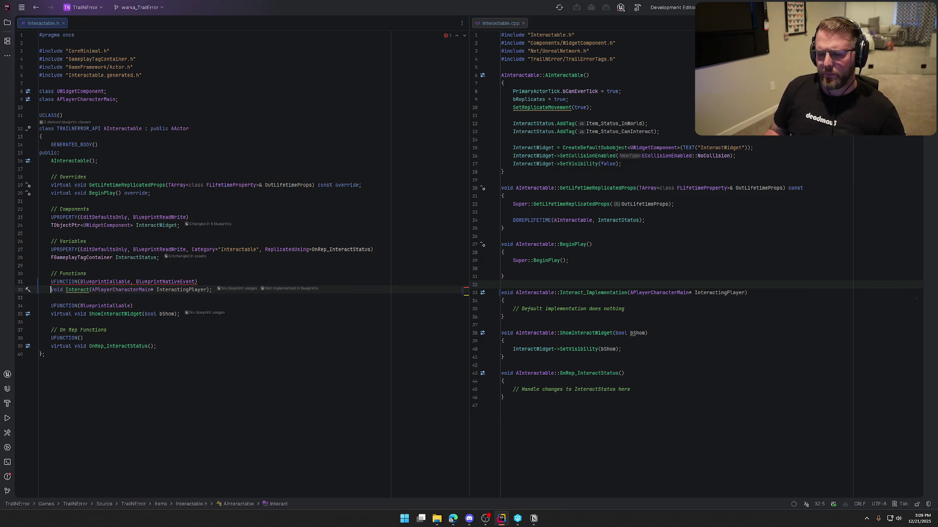
pyautogui.click(213, 290)
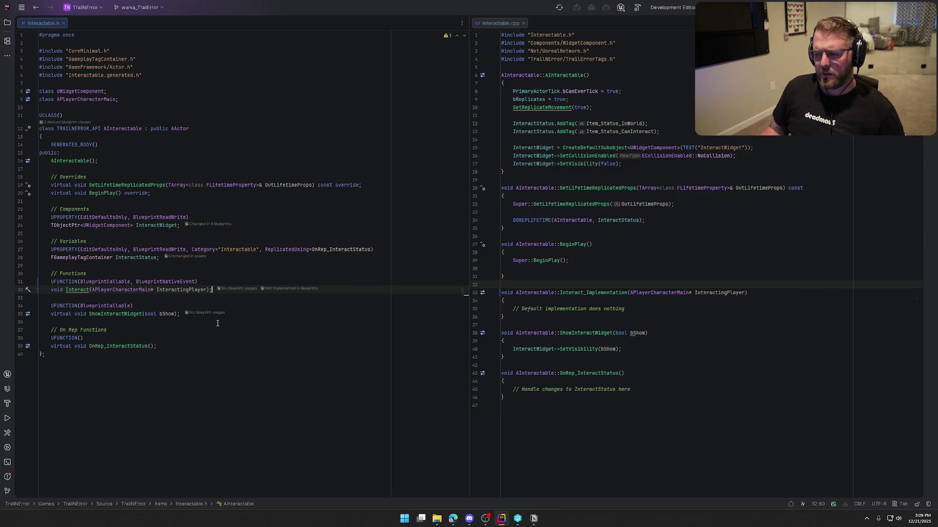
pyautogui.moveTo(73, 292)
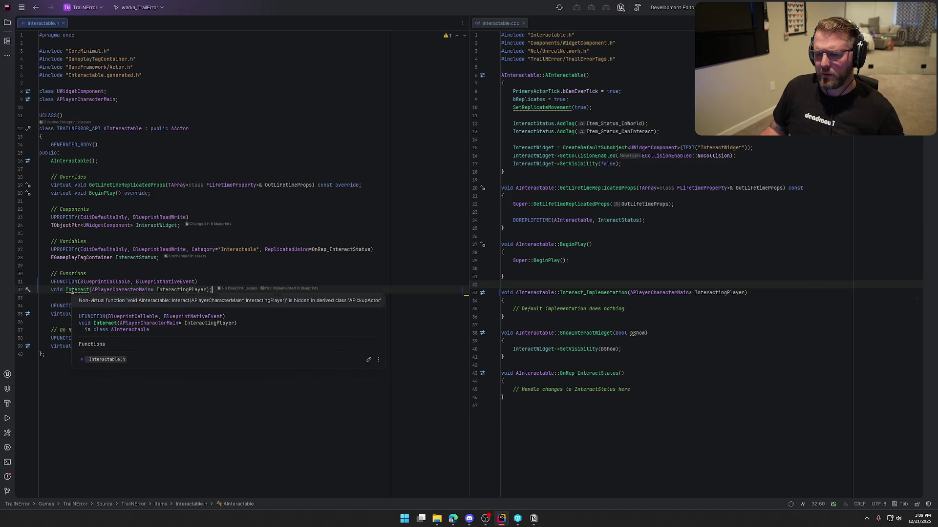
pyautogui.click(71, 290)
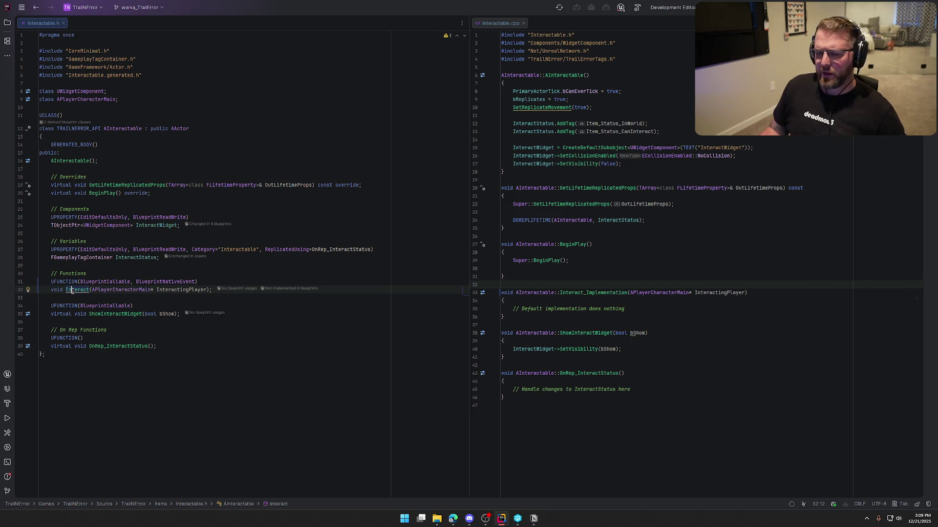
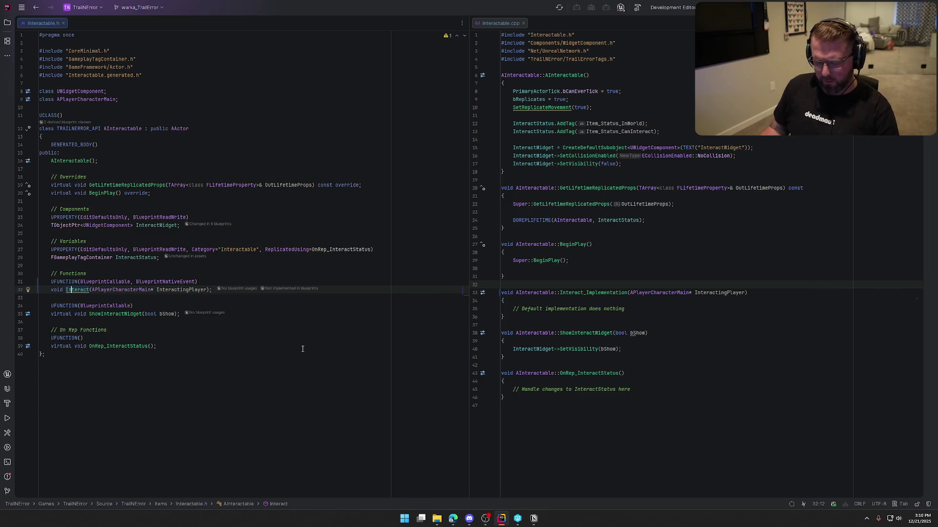
# Make Interact virtual, drop BlueprintNativeEvent, and delete the Interact_Implementation function
pyautogui.press('Home')
pyautogui.write('virtual')
pyautogui.press('Up')
pyautogui.press('End')
pyautogui.press('Left')
pyautogui.hotkey('ctrl', 'BackSpace')
pyautogui.hotkey('ctrl', 'BackSpace')
pyautogui.moveTo(614, 315)
pyautogui.mouseDown()
pyautogui.moveTo(503, 300)
pyautogui.moveTo(501, 293)
pyautogui.mouseUp()
pyautogui.press('Delete')
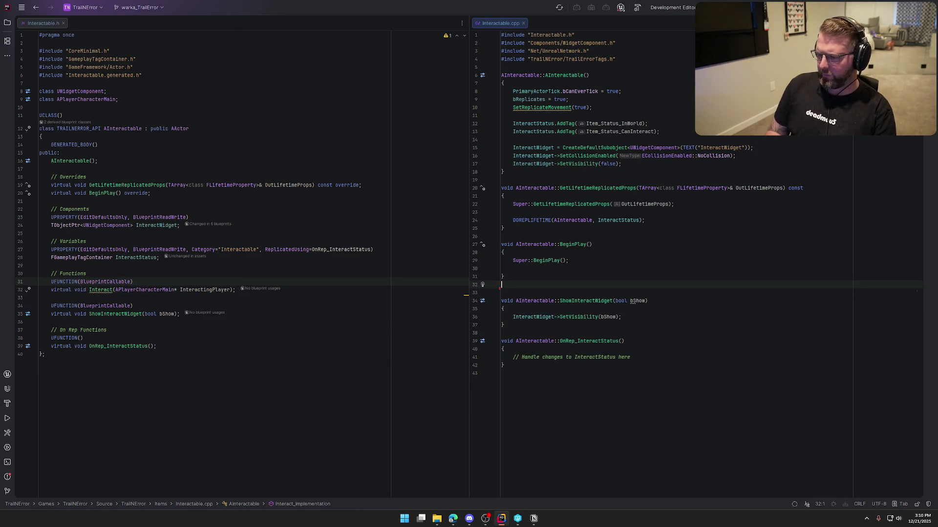
# Generate an Interact definition in the cpp with the suggested default-logic comment
pyautogui.click(104, 290)
pyautogui.hotkey('alt', 'Return')
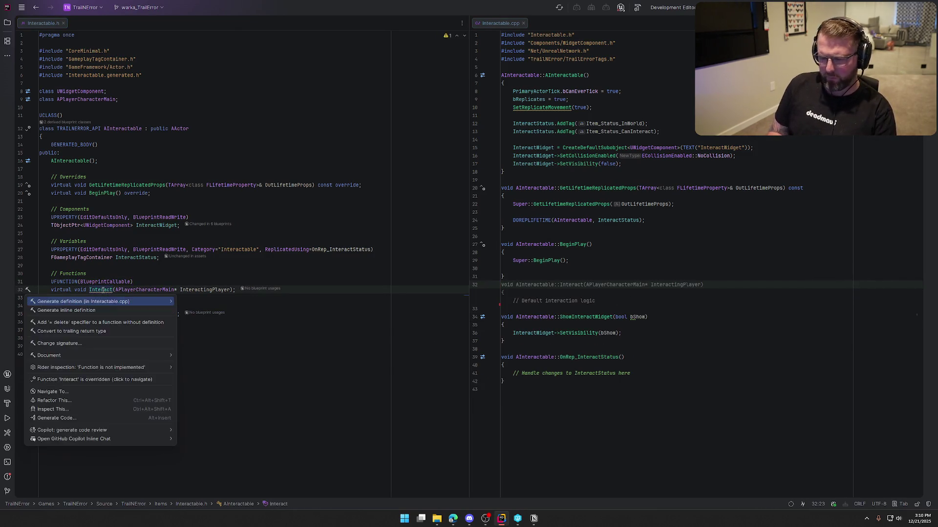
pyautogui.press('Return')
pyautogui.write('//')
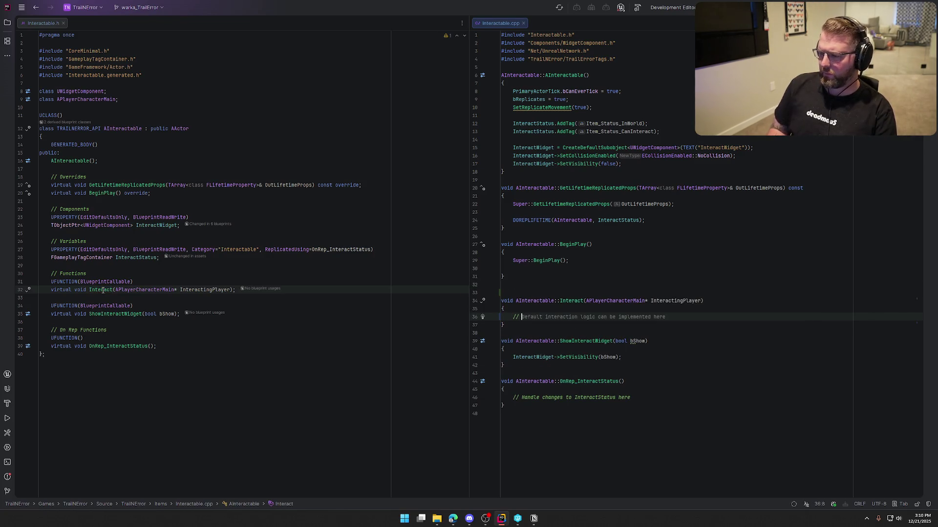
pyautogui.press('Tab')
pyautogui.press('Up')
pyautogui.press('Up')
pyautogui.press('Up')
pyautogui.press('BackSpace')
# Declare UFUNCTION(BlueprintCallable, BlueprintImplementableEvent) BP_Interact(APlayerCharacterMain* InteractingPlayer) in the header
pyautogui.click(213, 286)
pyautogui.press('Return')
pyautogui.press('Return')
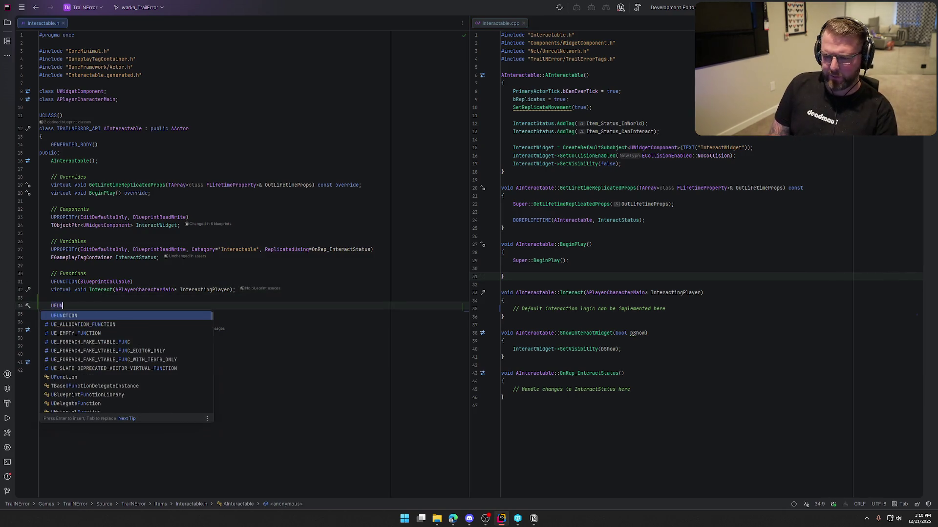
pyautogui.press('Return')
pyautogui.write('BlueprintCallable, ')
pyautogui.write('Blueprin')
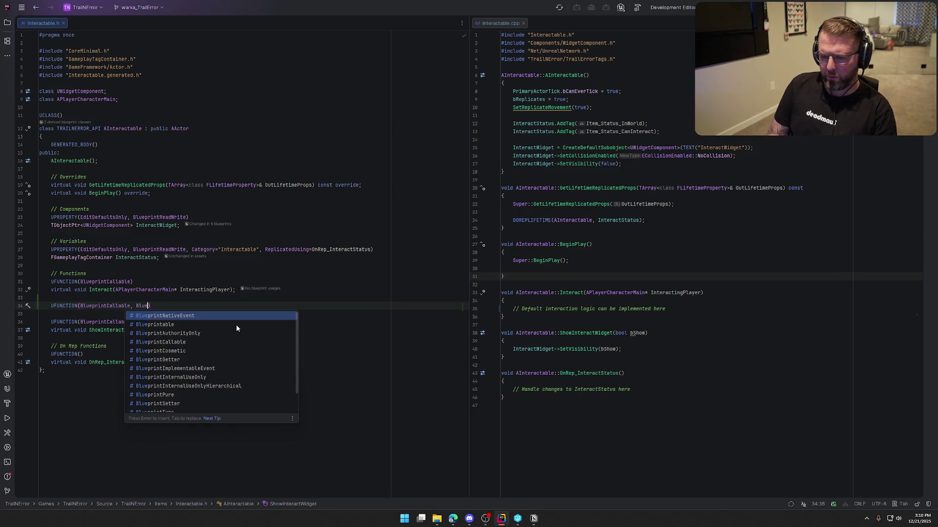
pyautogui.write('tImp')
pyautogui.press('Return')
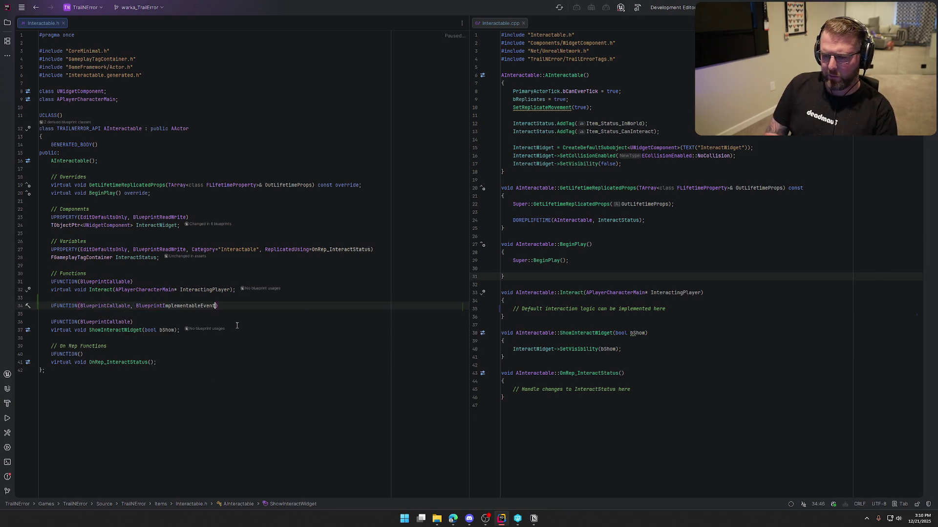
pyautogui.press('End')
pyautogui.press('Return')
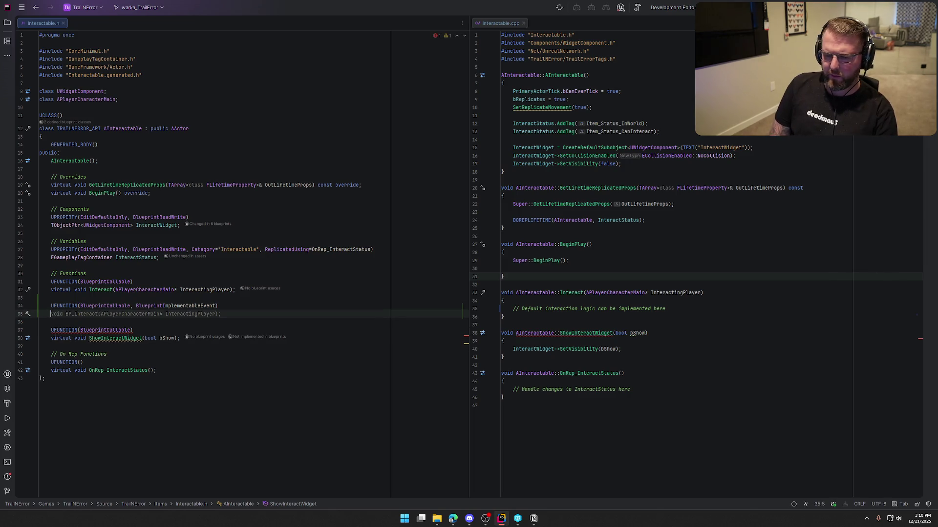
pyautogui.press('Tab')
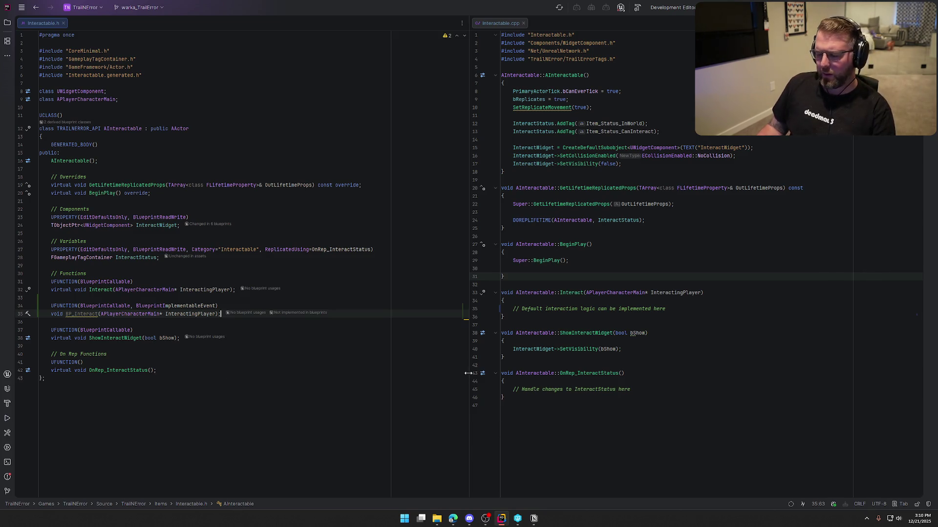
# Add BP_Interact(InteractingPlayer); inside AInteractable::Interact and build the project with Ctrl+Shift+B
pyautogui.click(543, 302)
pyautogui.press('Return')
pyautogui.hotkey('ctrl', 'z')
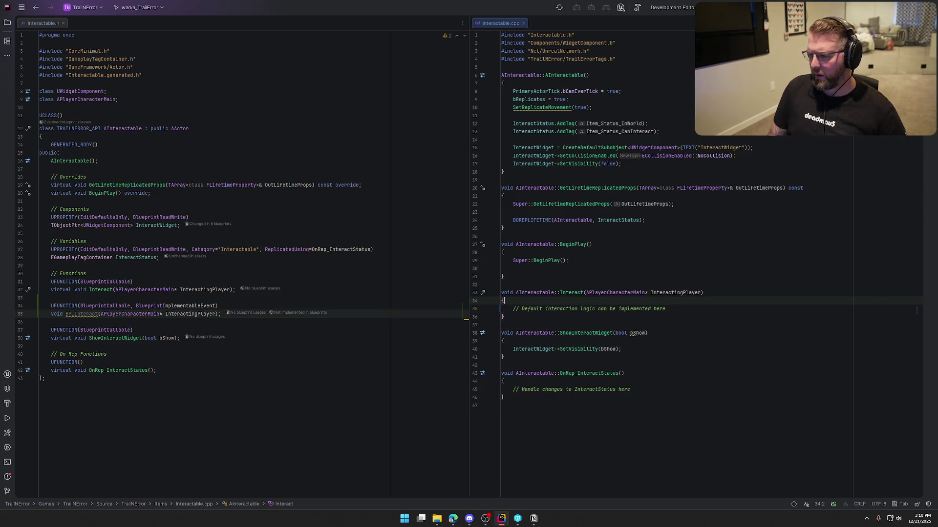
pyautogui.press('Return')
pyautogui.press('Tab')
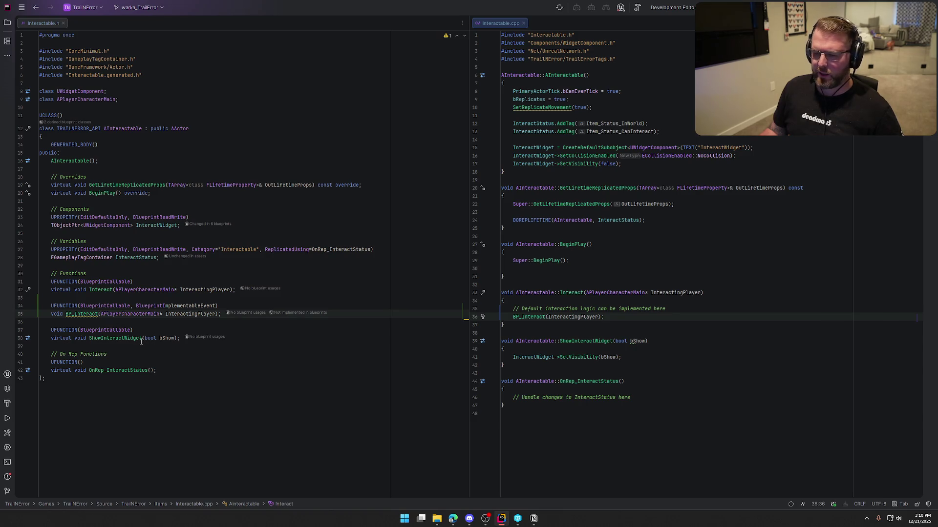
pyautogui.hotkey('ctrl', 'shift', 'b')
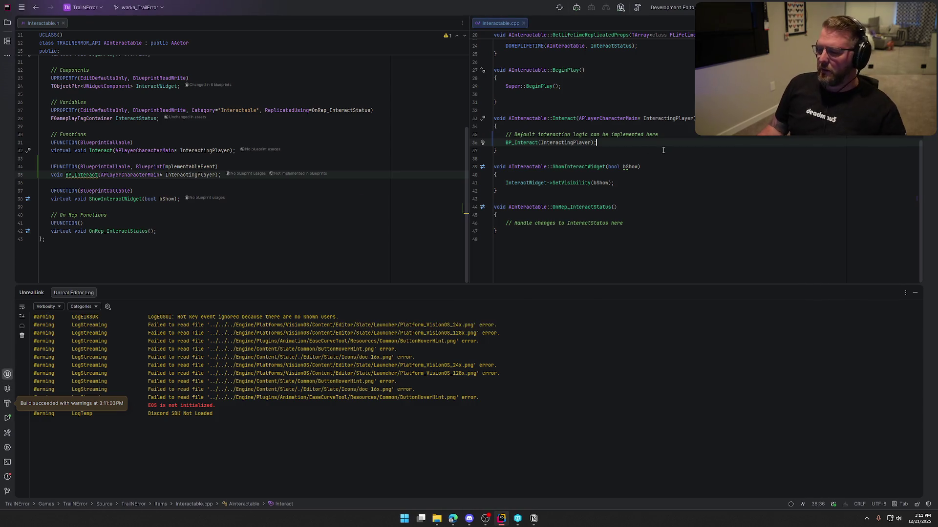
# Collapse and reopen the UnrealLink log panel, then switch over to the Unreal Editor
pyautogui.click(915, 292)
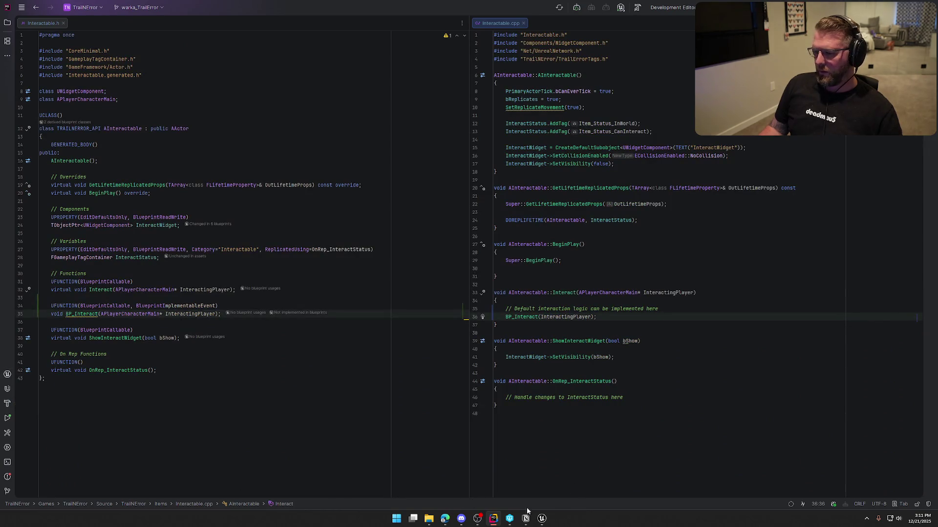
pyautogui.click(9, 375)
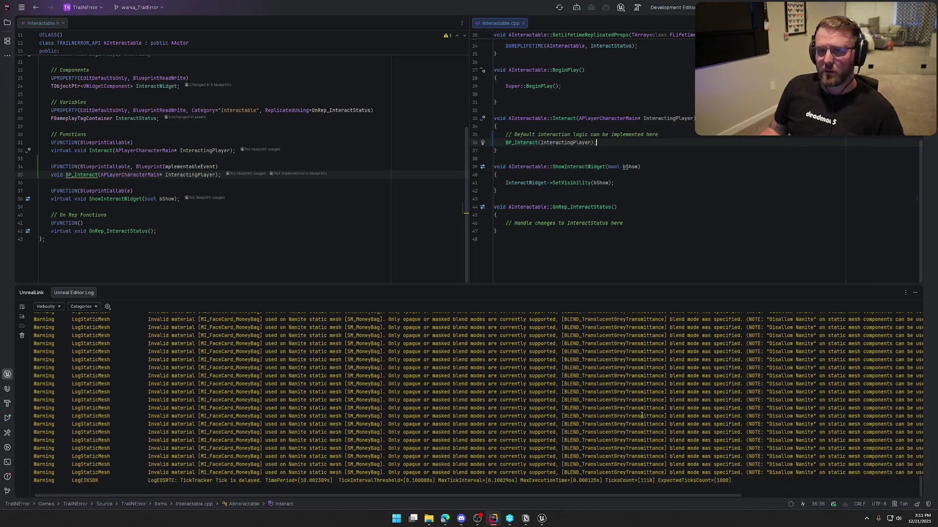
pyautogui.click(541, 519)
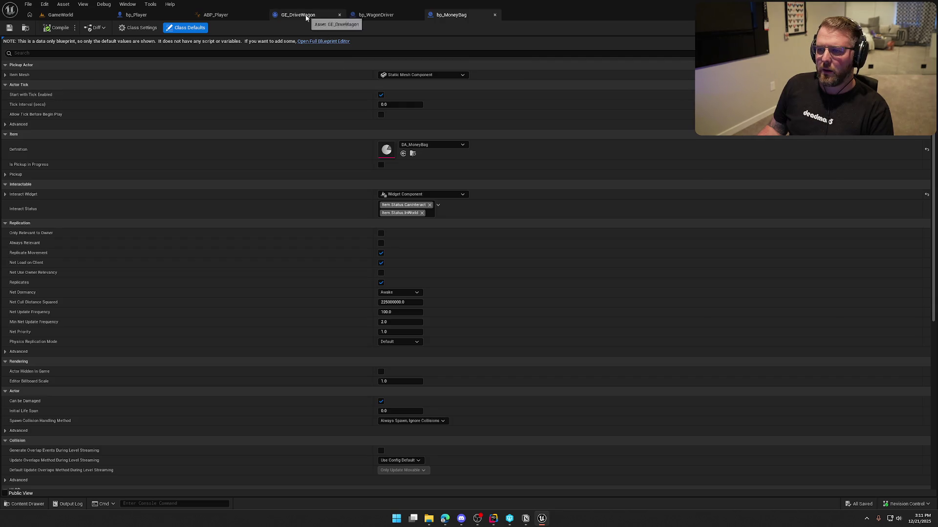
# In bp_WagonDriver, add the BP_Interact event override and delete the BeginPlay event node
pyautogui.click(370, 19)
pyautogui.click(168, 315)
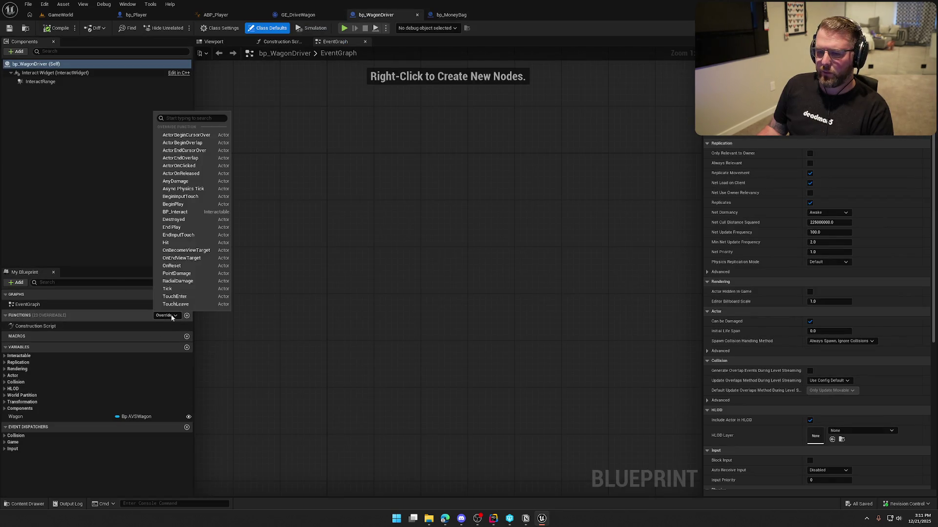
pyautogui.click(171, 211)
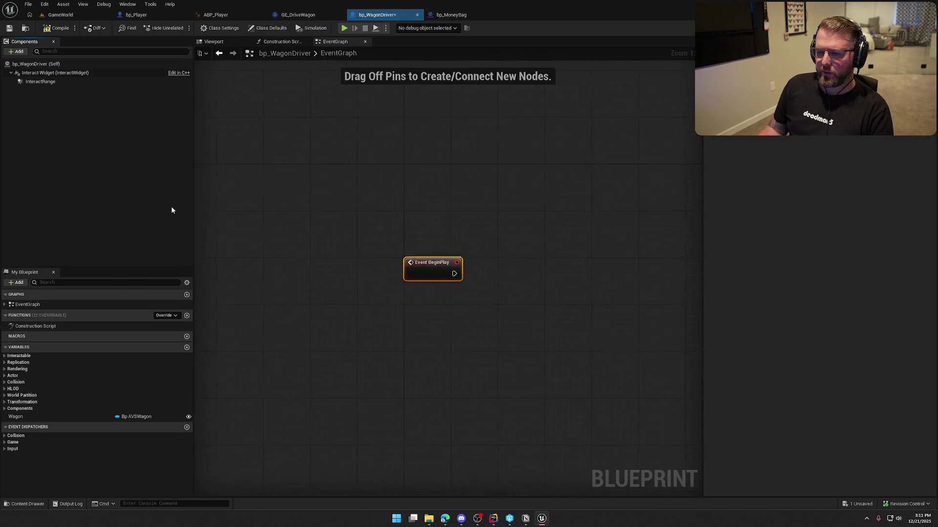
pyautogui.click(161, 315)
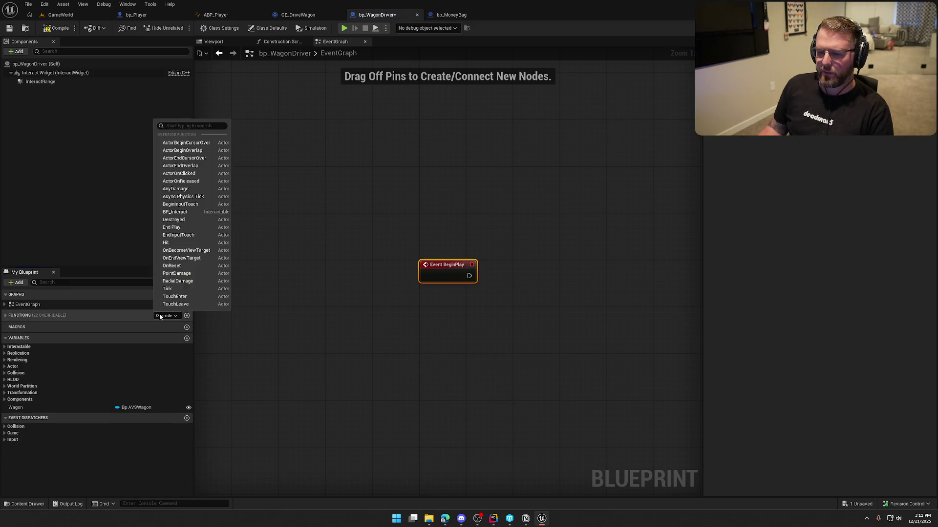
pyautogui.click(180, 212)
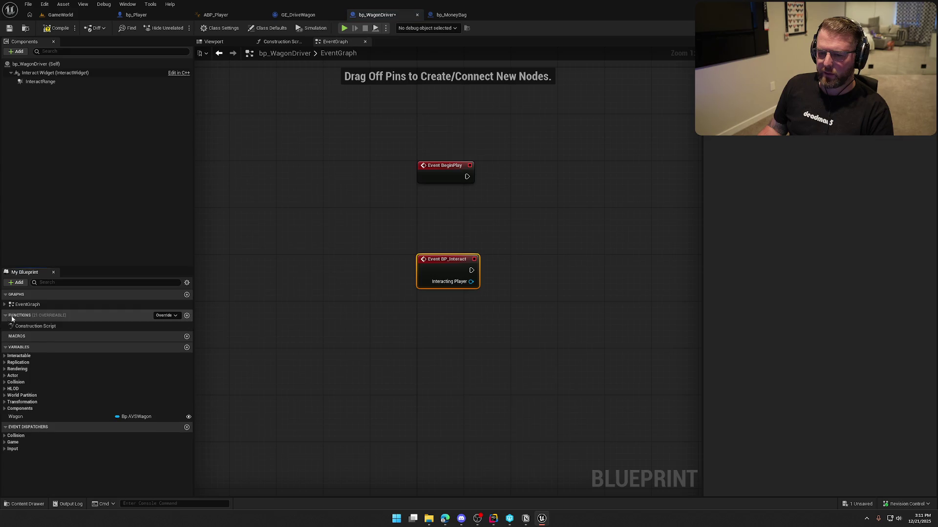
pyautogui.moveTo(398, 247); pyautogui.dragTo(307, 194)
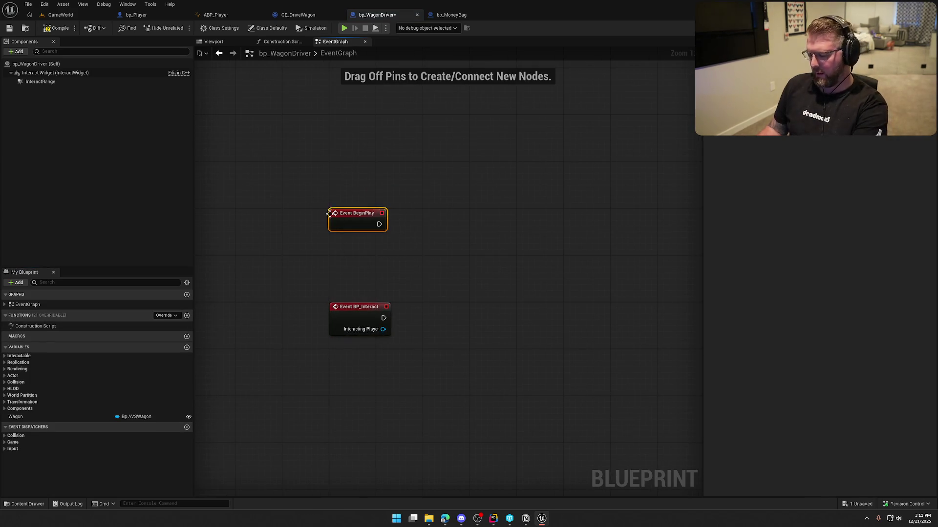
pyautogui.press('Delete')
pyautogui.moveTo(366, 319); pyautogui.dragTo(368, 151)
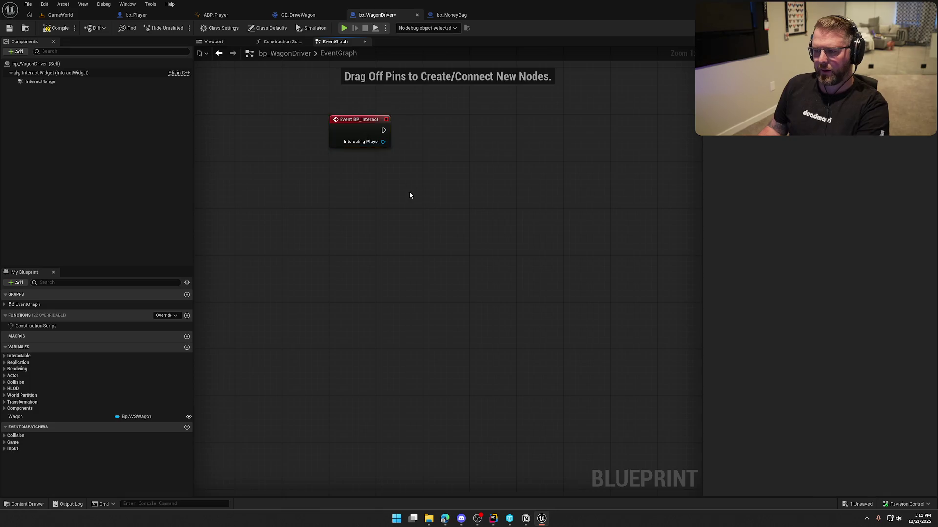
pyautogui.moveTo(410, 195); pyautogui.dragTo(322, 296)
pyautogui.click(57, 28)
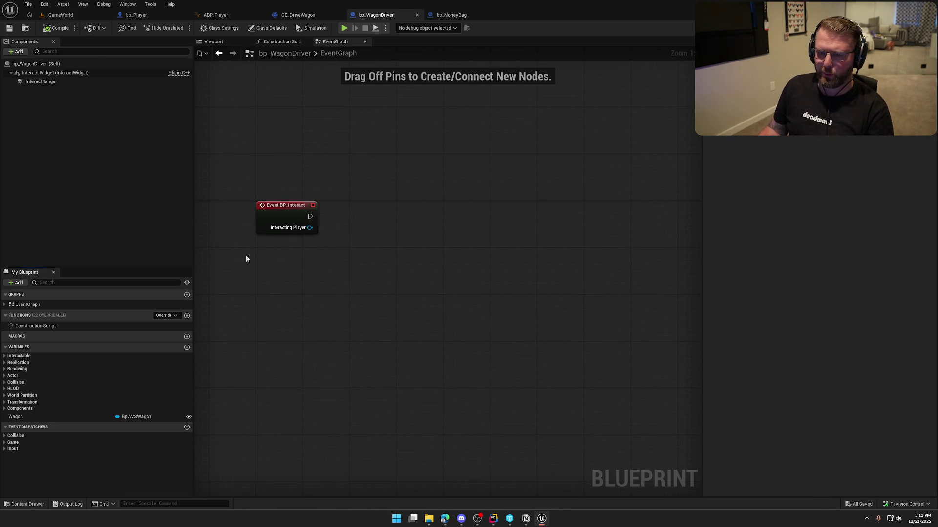
pyautogui.hotkey('ctrl', 'z')
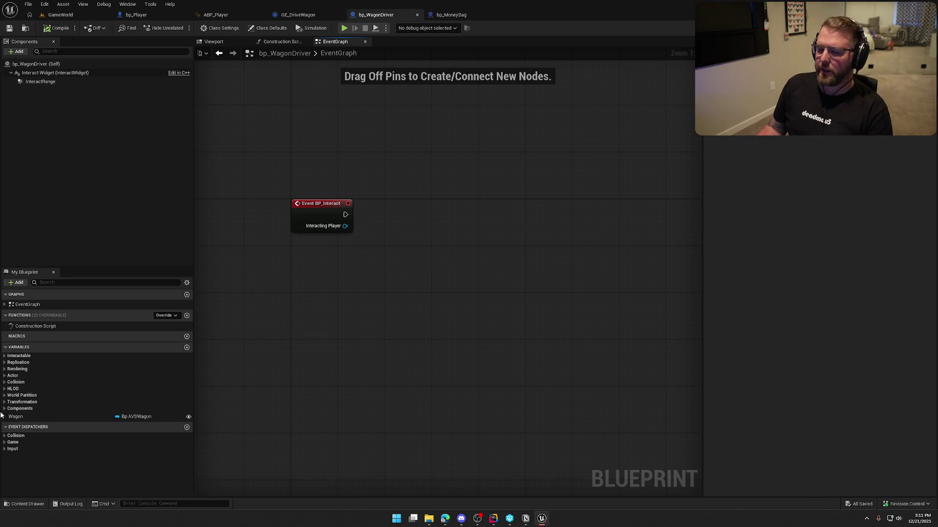
# Place a Wagon variable getter below the BP_Interact event, discarding the mistaken SET node
pyautogui.click(89, 415)
pyautogui.moveTo(88, 413); pyautogui.dragTo(325, 265)
pyautogui.click(342, 277)
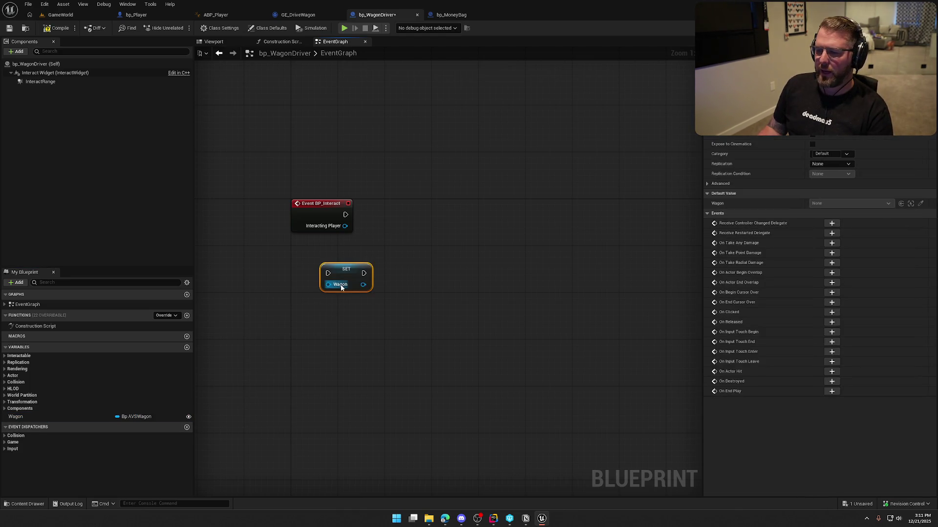
pyautogui.press('Delete')
pyautogui.moveTo(56, 416)
pyautogui.mouseDown()
pyautogui.moveTo(292, 283)
pyautogui.moveTo(315, 284)
pyautogui.moveTo(335, 257)
pyautogui.moveTo(332, 248)
pyautogui.mouseUp()
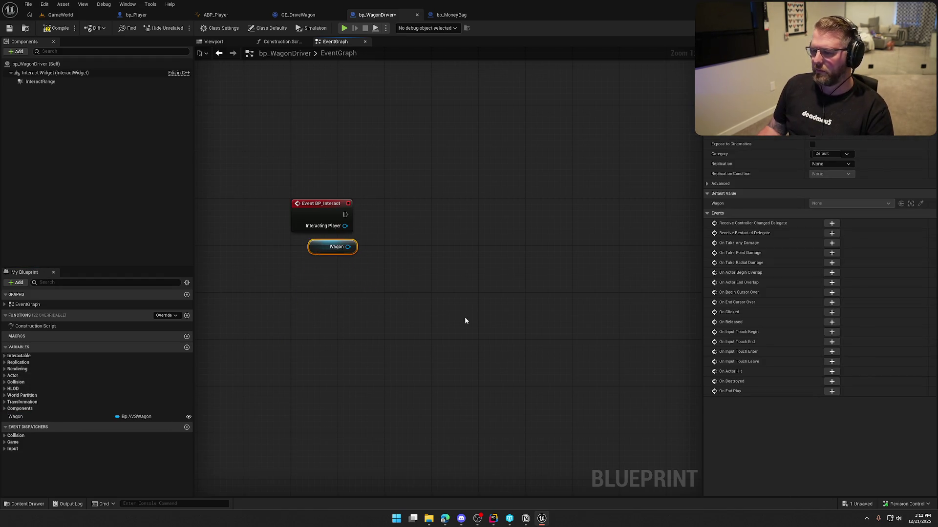
pyautogui.click(476, 320)
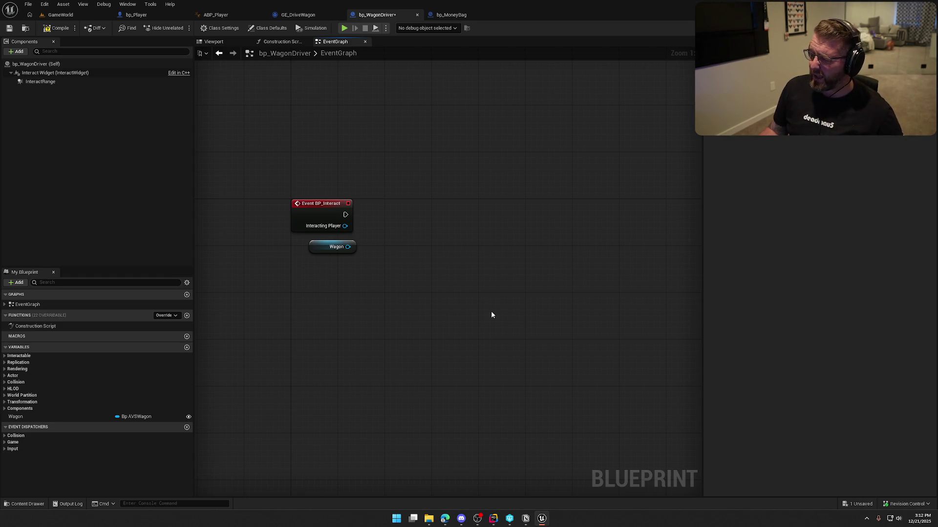
# Add Set Actor Enable Collision on Interacting Player after BP_Interact, with Wagon getter below
pyautogui.moveTo(346, 214); pyautogui.dragTo(409, 214)
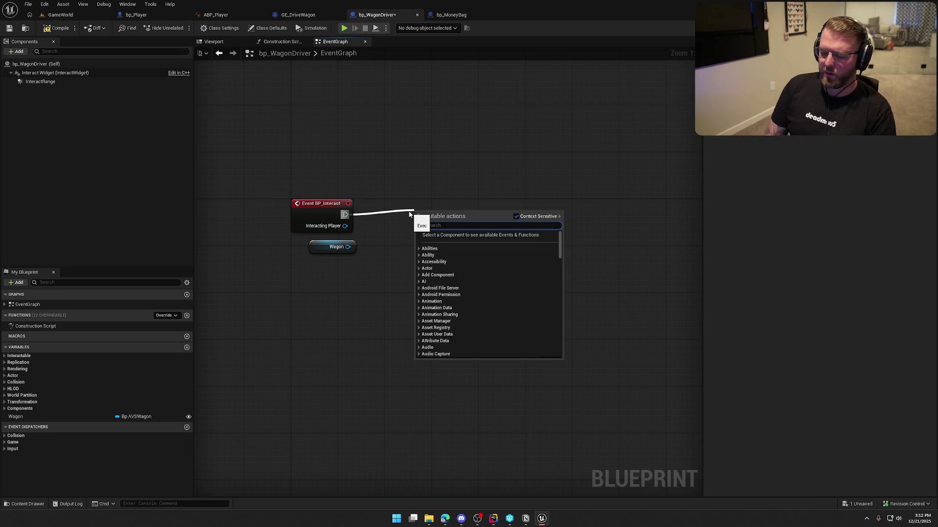
pyautogui.click(386, 197)
pyautogui.moveTo(345, 226); pyautogui.dragTo(401, 221)
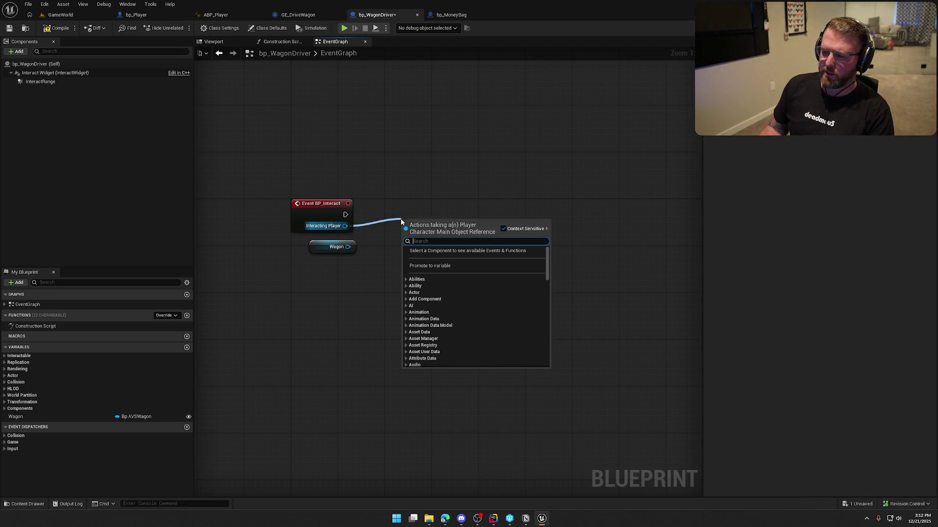
pyautogui.write('set collision')
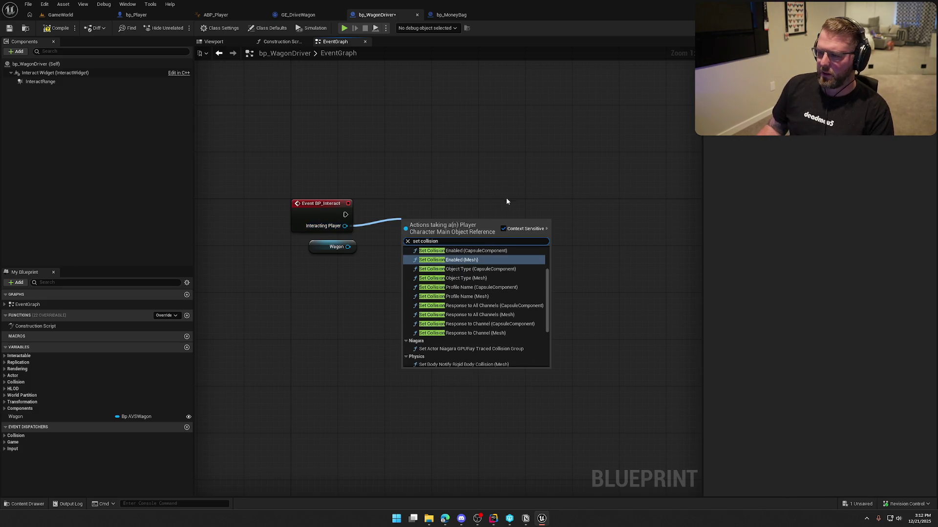
pyautogui.scroll(2, 507, 271)
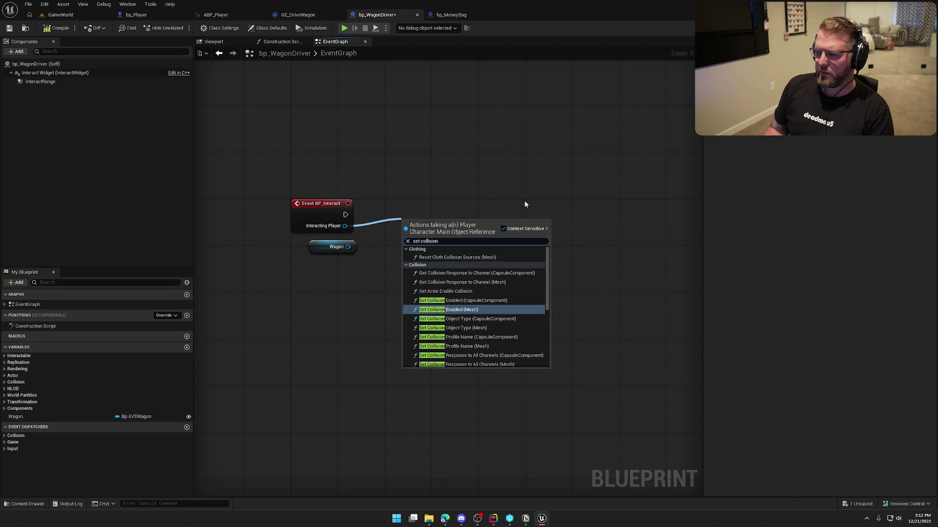
pyautogui.click(469, 292)
pyautogui.moveTo(425, 227); pyautogui.dragTo(415, 206)
pyautogui.click(417, 304)
pyautogui.moveTo(304, 230)
pyautogui.mouseDown()
pyautogui.moveTo(434, 289)
pyautogui.moveTo(415, 294)
pyautogui.mouseUp()
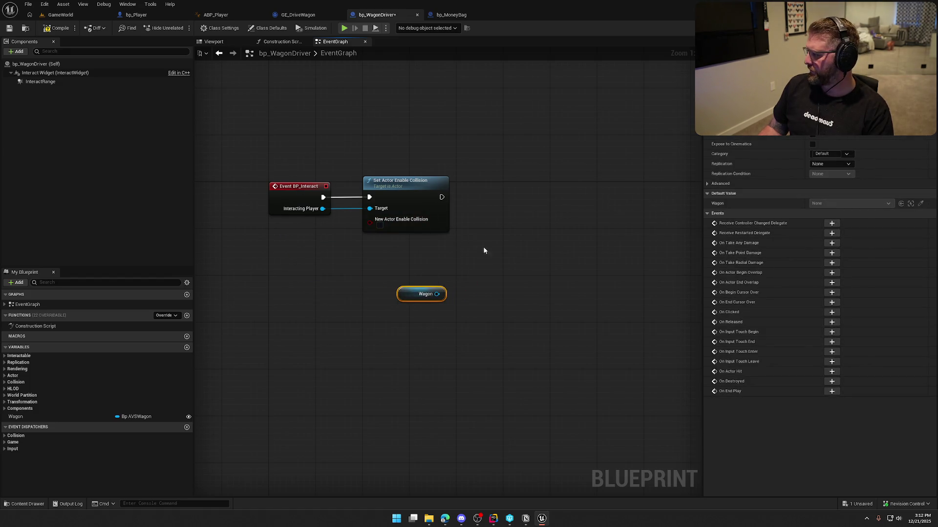
# Try an Attach Actor To Actor node with Wagon as parent, then delete it
pyautogui.moveTo(322, 209); pyautogui.dragTo(484, 212)
pyautogui.write('attach')
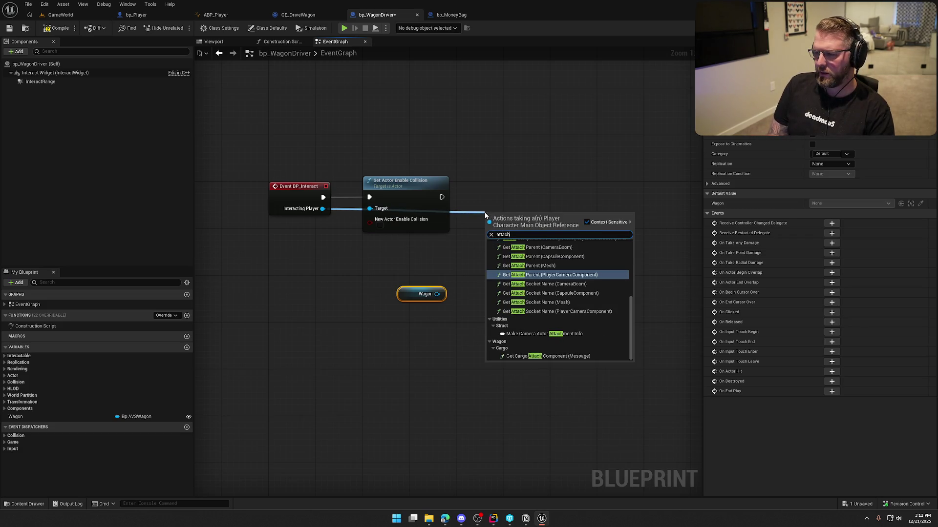
pyautogui.write(' to')
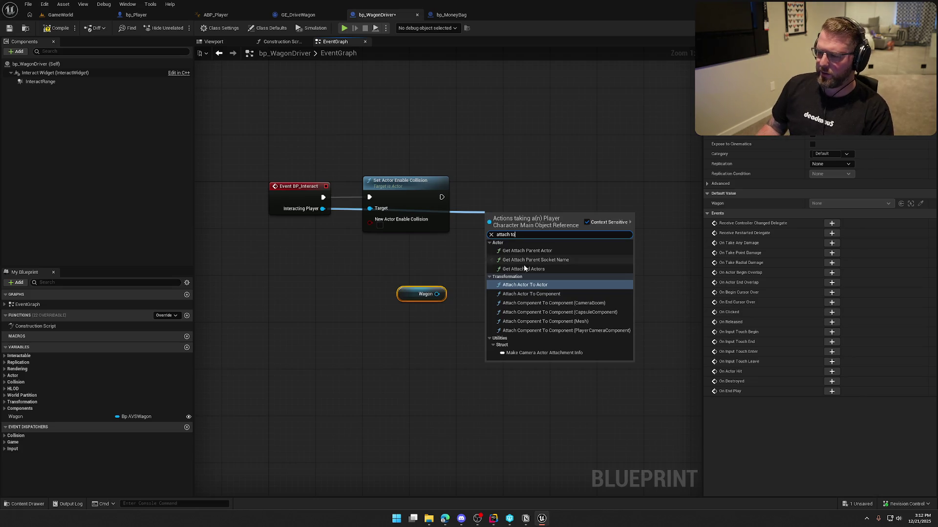
pyautogui.click(540, 286)
pyautogui.moveTo(442, 197)
pyautogui.mouseDown()
pyautogui.moveTo(465, 225)
pyautogui.moveTo(487, 232)
pyautogui.moveTo(546, 210)
pyautogui.moveTo(544, 195)
pyautogui.mouseUp()
pyautogui.moveTo(436, 294)
pyautogui.mouseDown()
pyautogui.moveTo(510, 220)
pyautogui.moveTo(416, 245)
pyautogui.mouseUp()
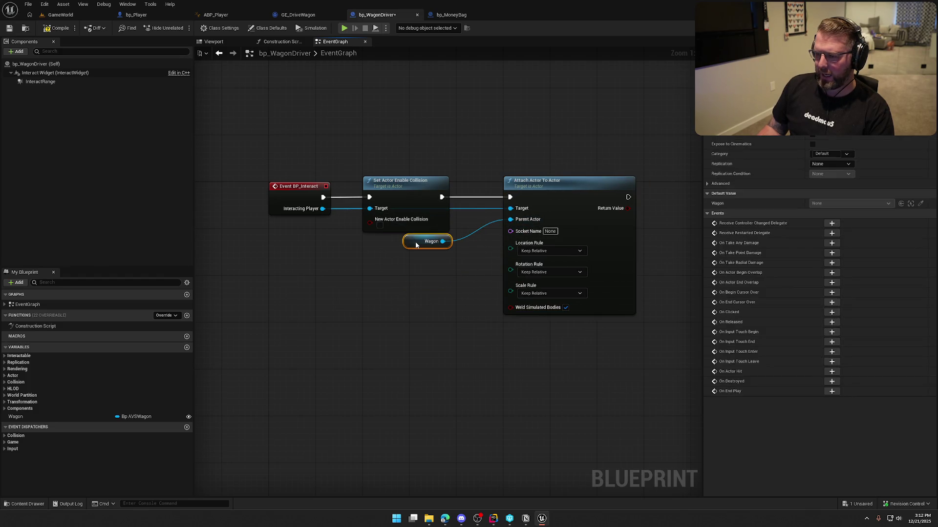
pyautogui.click(438, 306)
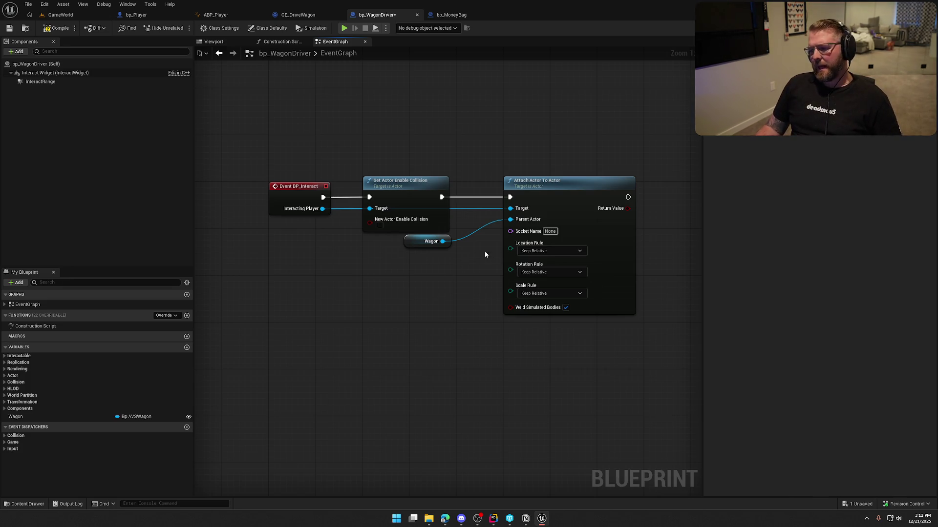
pyautogui.click(561, 194)
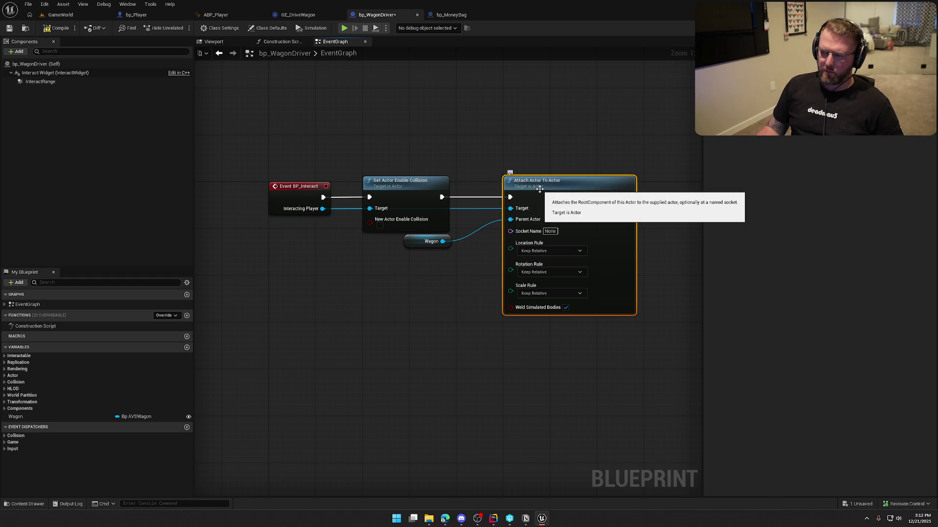
pyautogui.press('Delete')
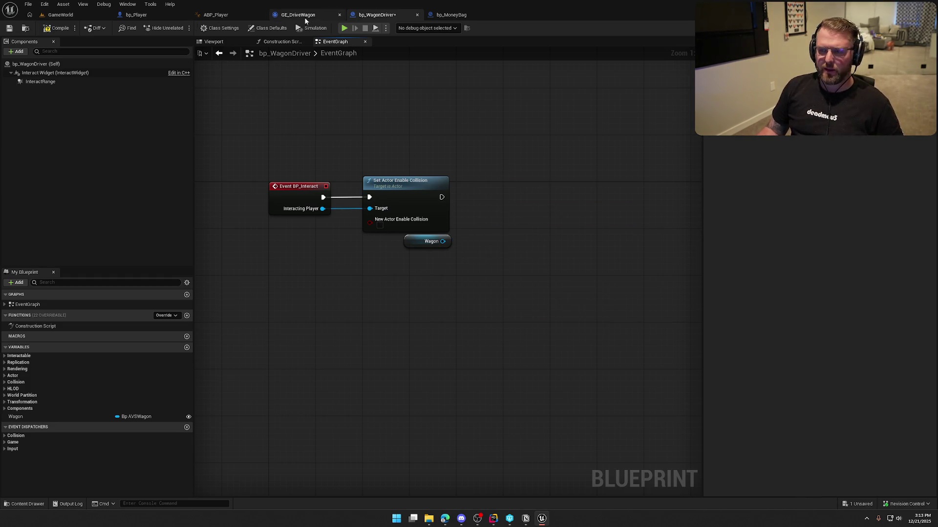
# Open the bp_AVSWagon Blueprint for editing from the GameWorld level
pyautogui.click(298, 15)
pyautogui.click(60, 15)
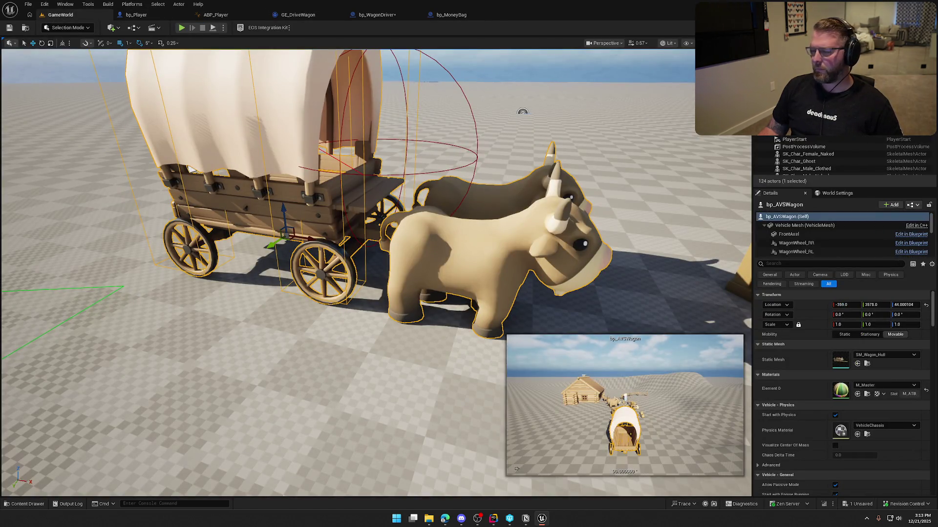
pyautogui.hotkey('ctrl', 'e')
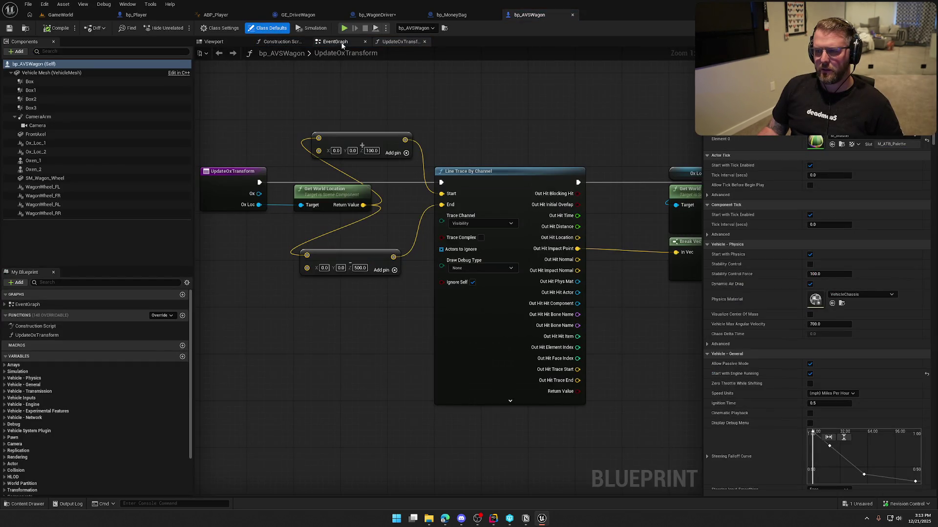
# Add a Scene component named DriverLocation under the wagon's Vehicle Mesh
pyautogui.click(214, 42)
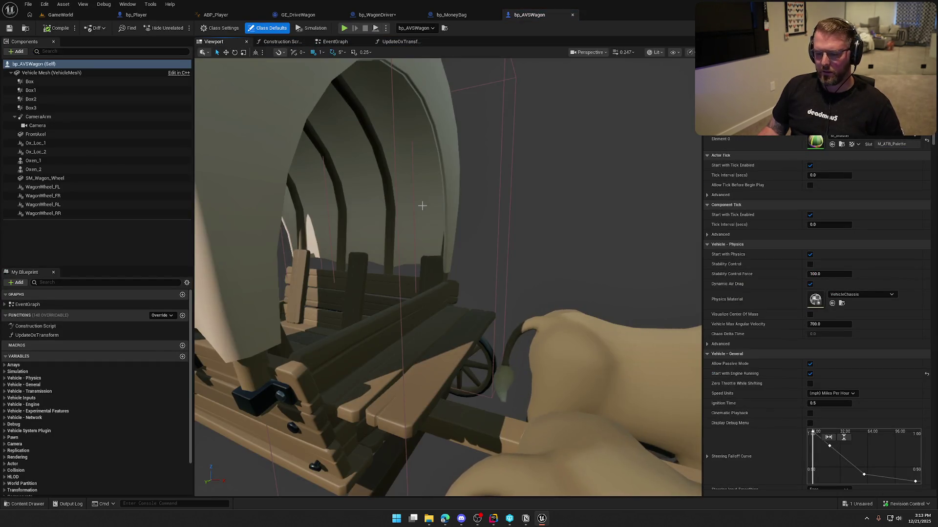
pyautogui.moveTo(418, 205); pyautogui.dragTo(371, 208)
pyautogui.click(53, 73)
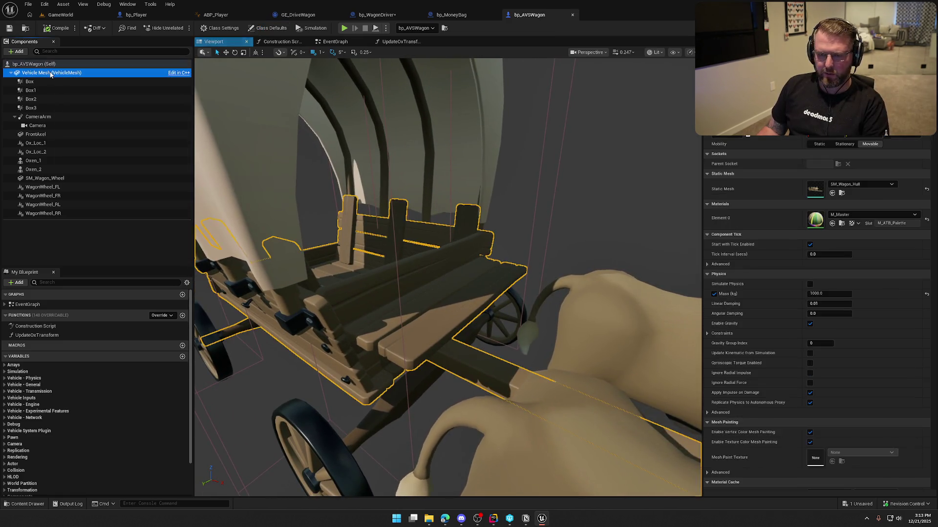
pyautogui.click(18, 51)
pyautogui.write('scen')
pyautogui.click(29, 90)
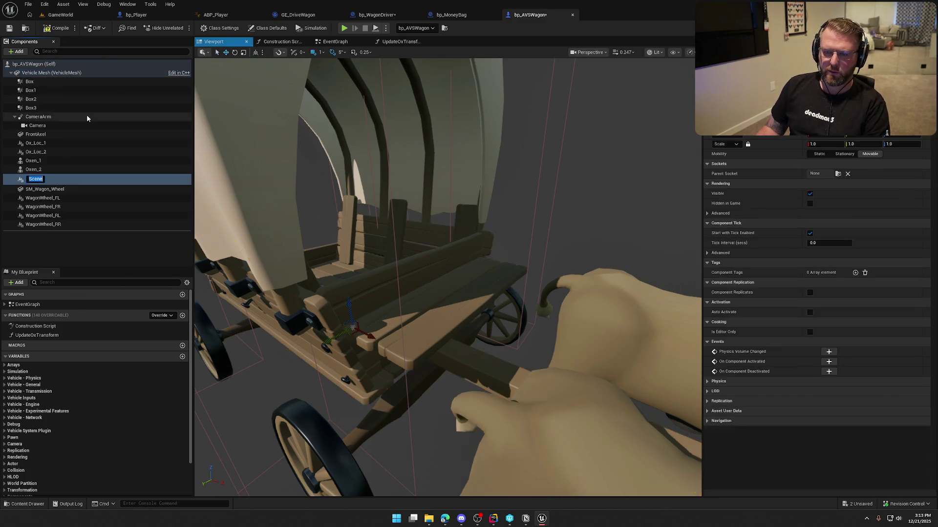
pyautogui.write('DriverLocatio')
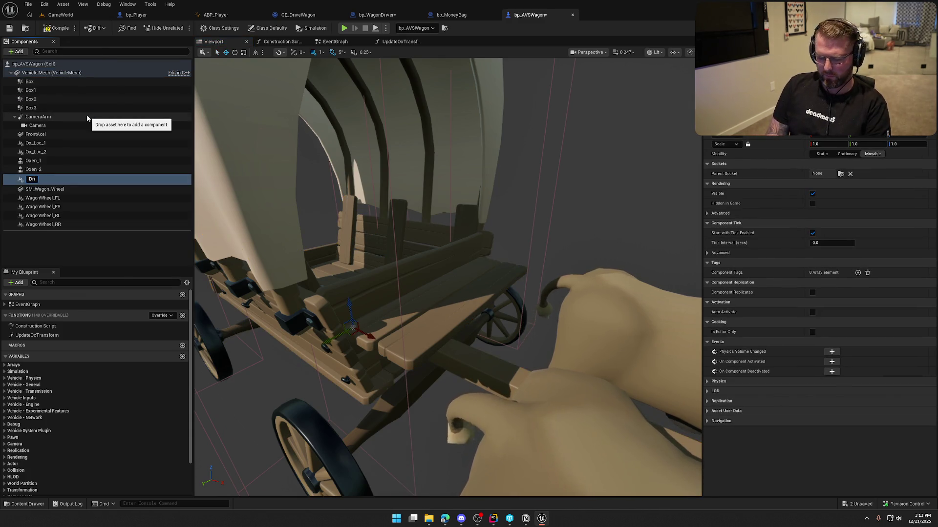
pyautogui.write('n')
pyautogui.press('Return')
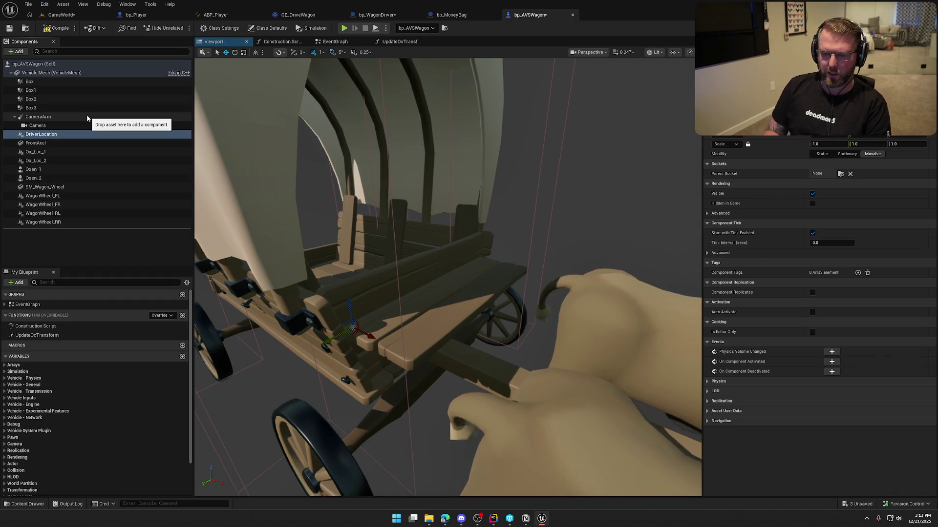
# Move DriverLocation onto the wagon's front seat, then compile and check out bp_AVSWagon
pyautogui.scroll(-2, 468, 261)
pyautogui.moveTo(469, 317)
pyautogui.mouseDown()
pyautogui.moveTo(477, 322)
pyautogui.moveTo(446, 321)
pyautogui.moveTo(454, 314)
pyautogui.moveTo(451, 247)
pyautogui.mouseUp()
pyautogui.scroll(1, 452, 247)
pyautogui.moveTo(455, 290); pyautogui.dragTo(591, 278)
pyautogui.moveTo(455, 289)
pyautogui.mouseDown()
pyautogui.moveTo(452, 322)
pyautogui.moveTo(372, 312)
pyautogui.mouseUp()
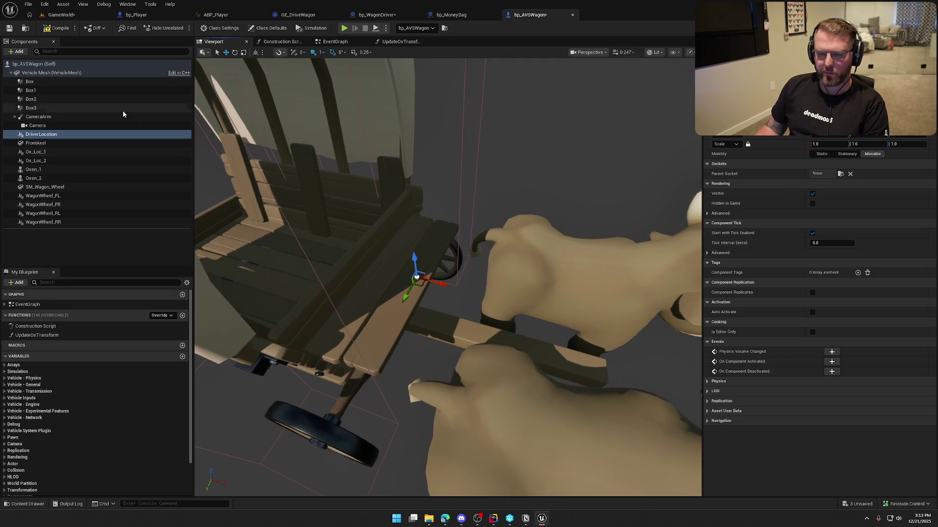
pyautogui.click(57, 28)
pyautogui.click(476, 341)
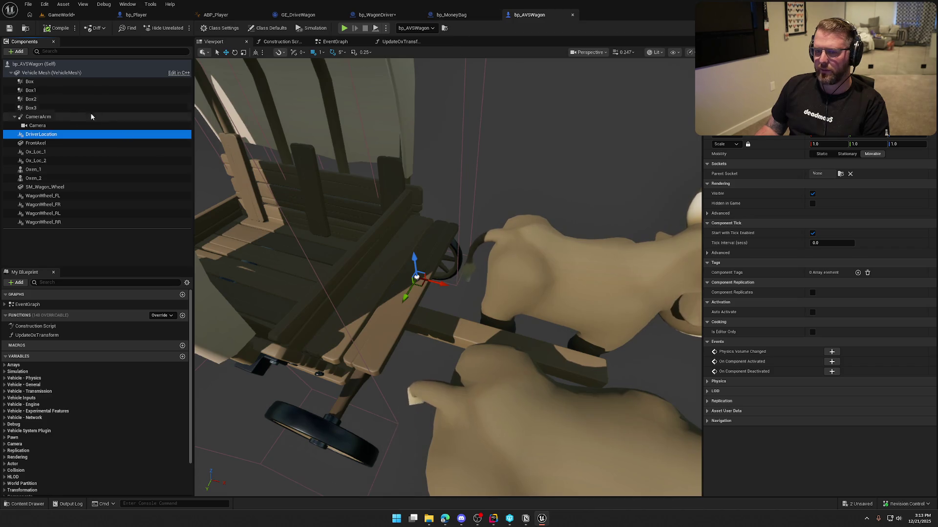
pyautogui.click(380, 15)
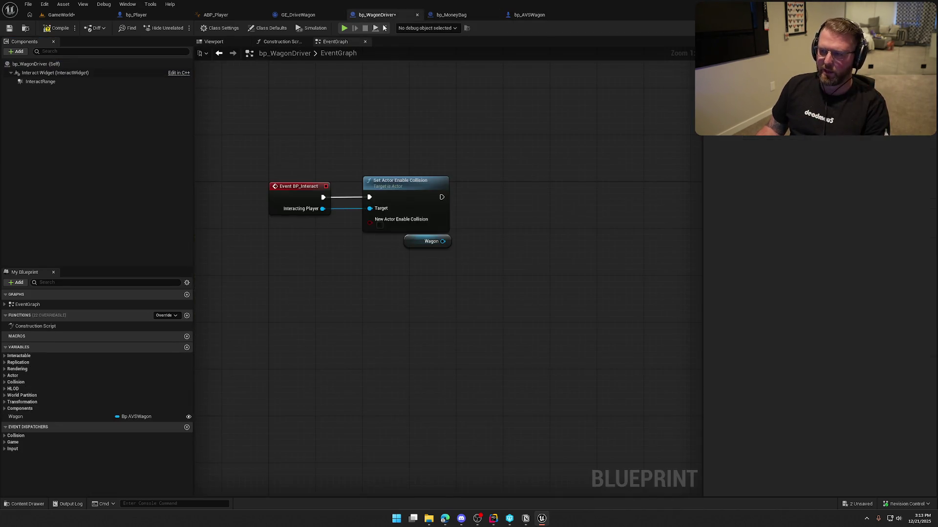
# Get the Wagon's Driver Location and add an Attach Actor To Component node
pyautogui.moveTo(442, 242); pyautogui.dragTo(461, 250)
pyautogui.write('get drive loca')
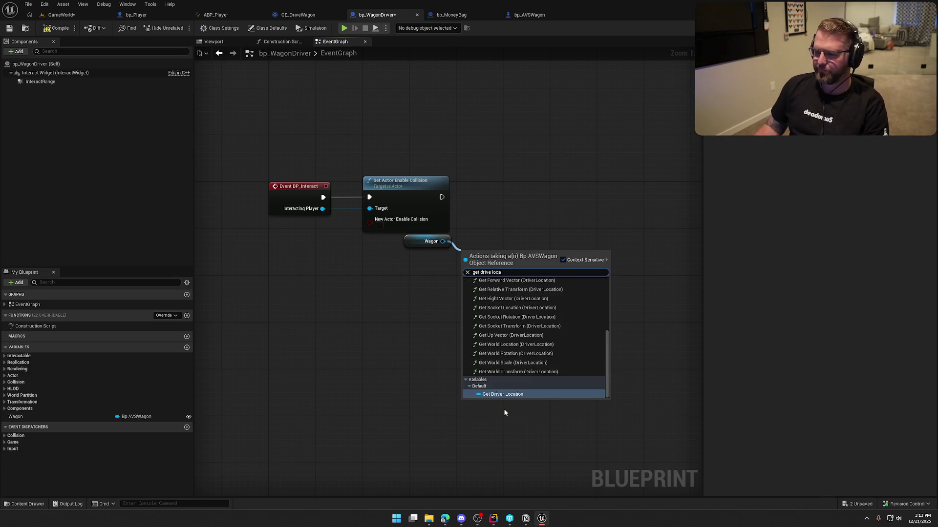
pyautogui.click(508, 394)
pyautogui.write('a')
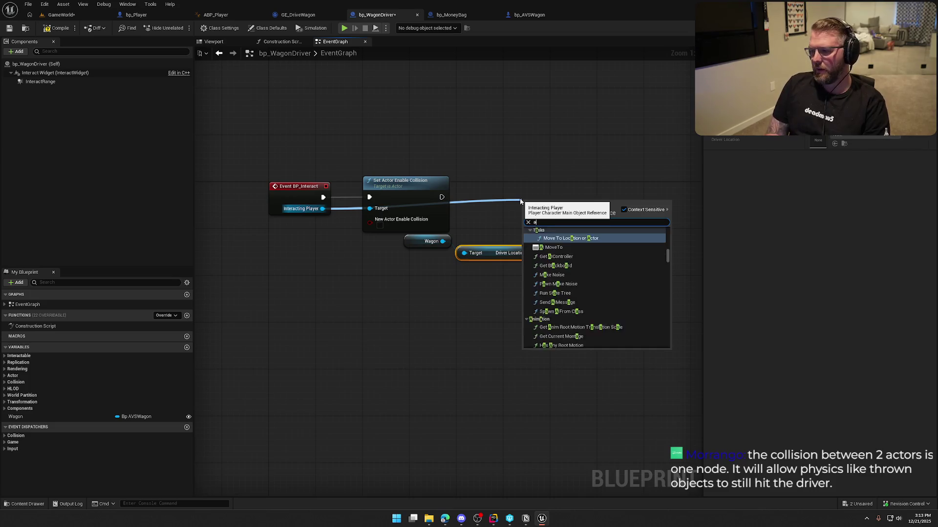
pyautogui.write('ttach toc')
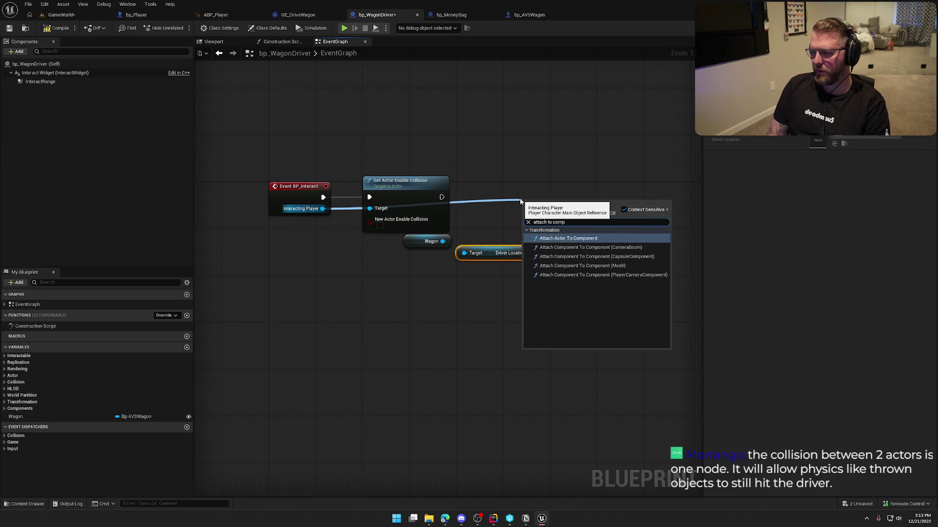
pyautogui.press('Return')
pyautogui.moveTo(464, 121); pyautogui.dragTo(461, 122)
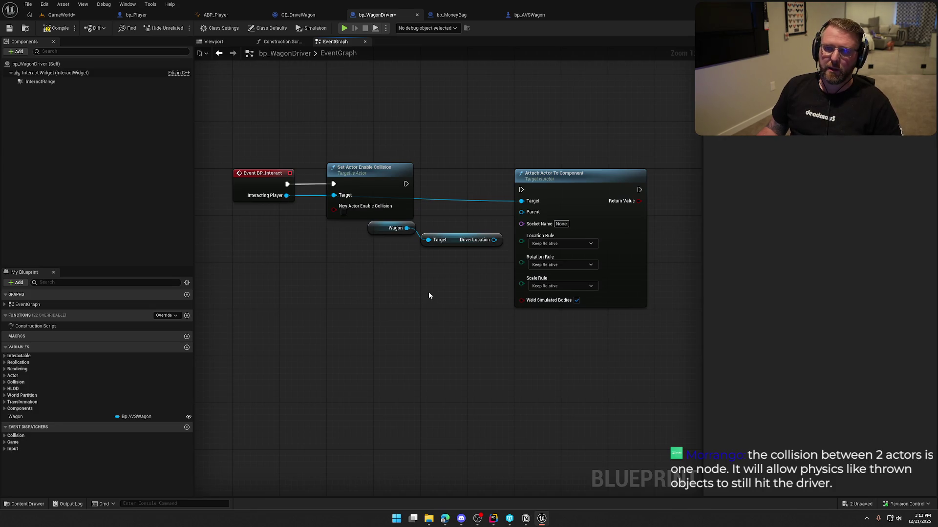
# Chain Set Actor Enable Collision's exec output into Attach Actor To Component
pyautogui.moveTo(408, 280); pyautogui.dragTo(435, 285)
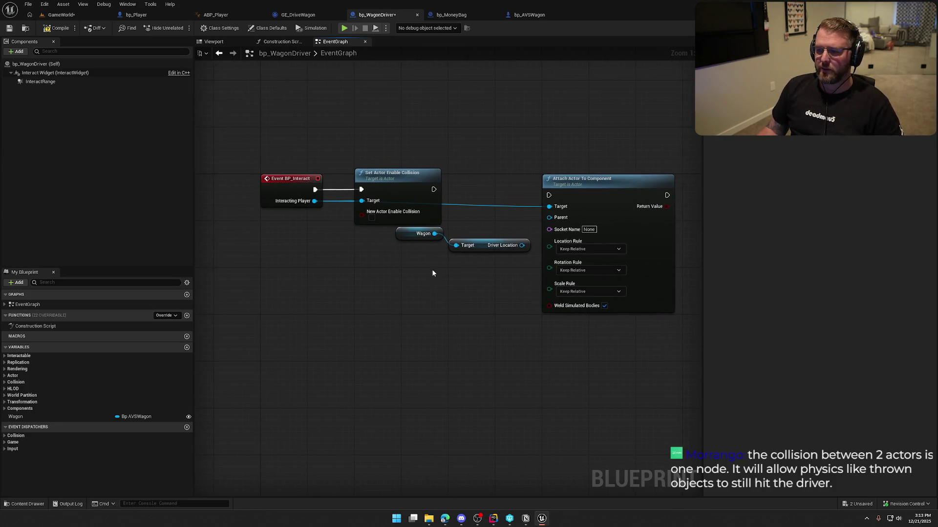
pyautogui.rightClick(362, 253)
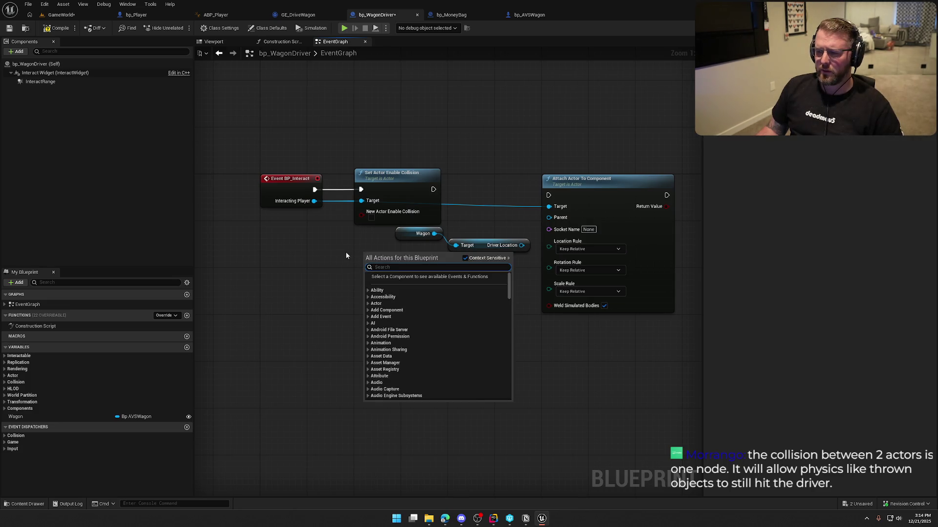
pyautogui.moveTo(433, 189)
pyautogui.mouseDown()
pyautogui.moveTo(522, 199)
pyautogui.moveTo(570, 180)
pyautogui.mouseUp()
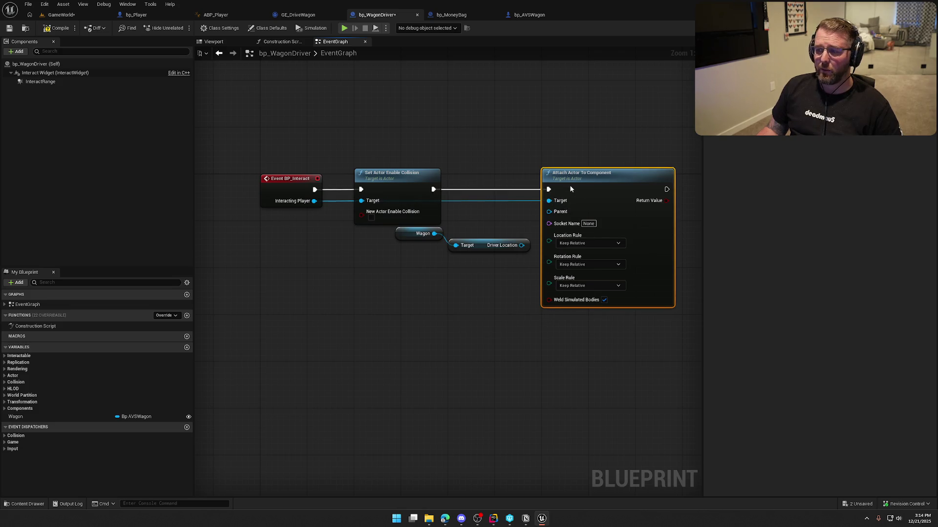
# Set Location and Rotation Rule to Snap to Target and Scale Rule to Keep World
pyautogui.moveTo(411, 234)
pyautogui.mouseDown()
pyautogui.moveTo(463, 259)
pyautogui.moveTo(433, 237)
pyautogui.moveTo(549, 211)
pyautogui.mouseUp()
pyautogui.keyDown('ctrl'); pyautogui.click(479, 244); pyautogui.keyUp('ctrl')
pyautogui.moveTo(541, 166); pyautogui.dragTo(502, 166)
pyautogui.click(477, 228)
pyautogui.click(484, 251)
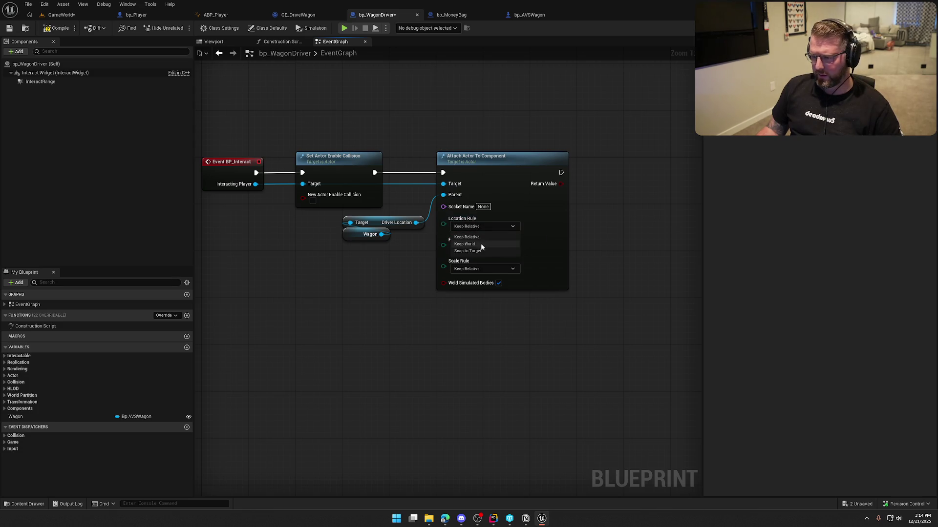
pyautogui.click(480, 247)
pyautogui.click(479, 271)
pyautogui.click(481, 270)
pyautogui.click(479, 282)
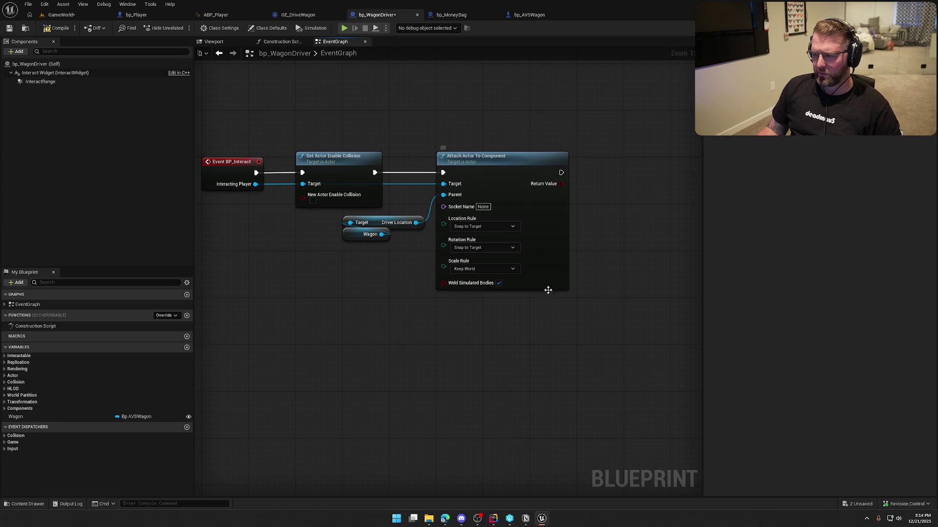
# Move the Driver Location and Wagon nodes beside the collision node and save bp_WagonDriver
pyautogui.moveTo(433, 258)
pyautogui.mouseDown()
pyautogui.moveTo(403, 219)
pyautogui.moveTo(357, 213)
pyautogui.mouseUp()
pyautogui.click(412, 261)
pyautogui.hotkey('ctrl', 's')
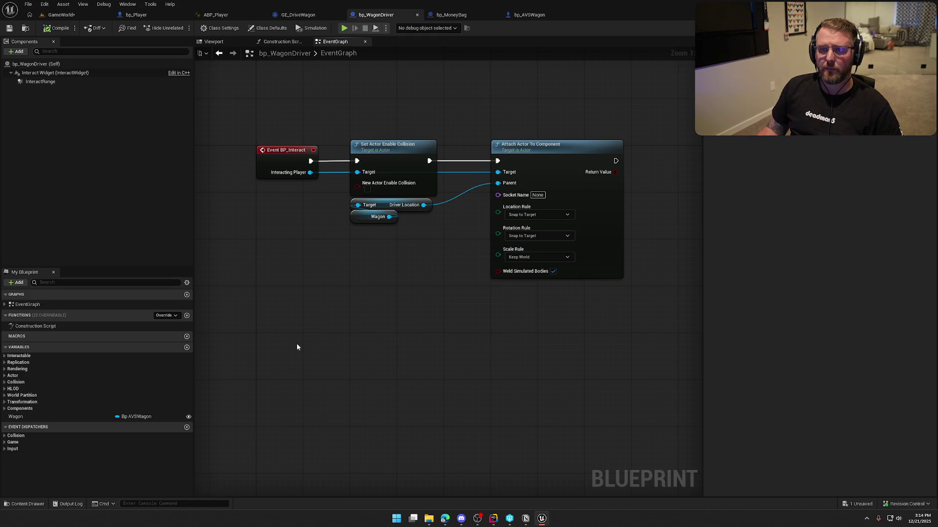
pyautogui.moveTo(390, 326); pyautogui.dragTo(357, 348)
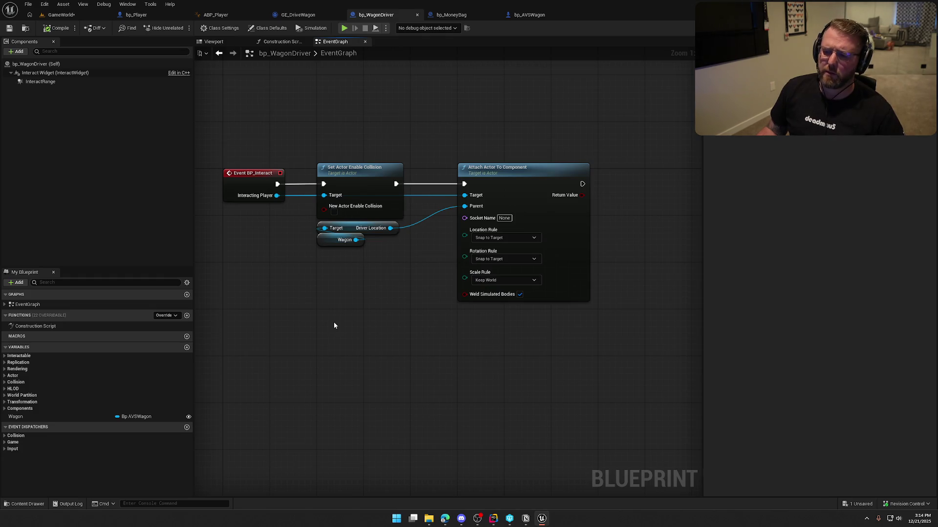
pyautogui.moveTo(333, 321); pyautogui.dragTo(364, 321)
# Add Ignore Actor when Moving for the Interacting Player's CapsuleComponent
pyautogui.rightClick(369, 272)
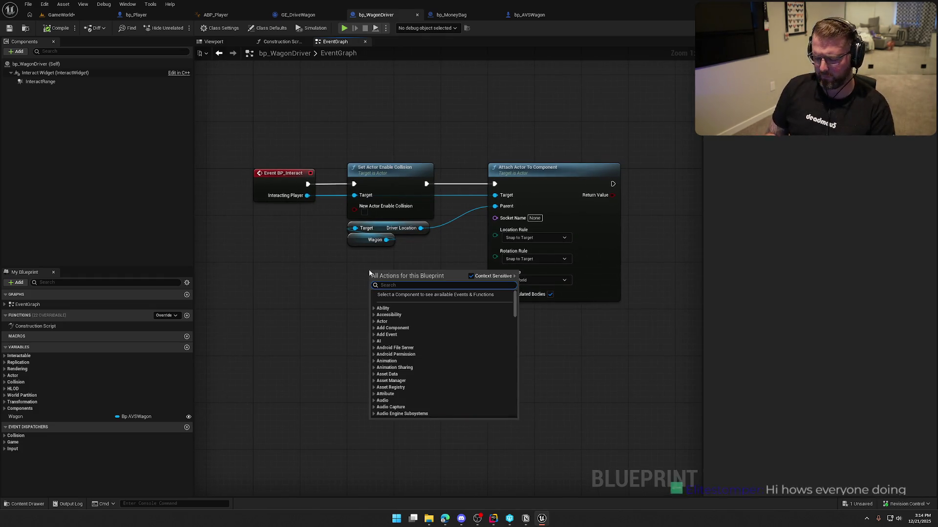
pyautogui.press('Escape')
pyautogui.moveTo(307, 195); pyautogui.dragTo(341, 288)
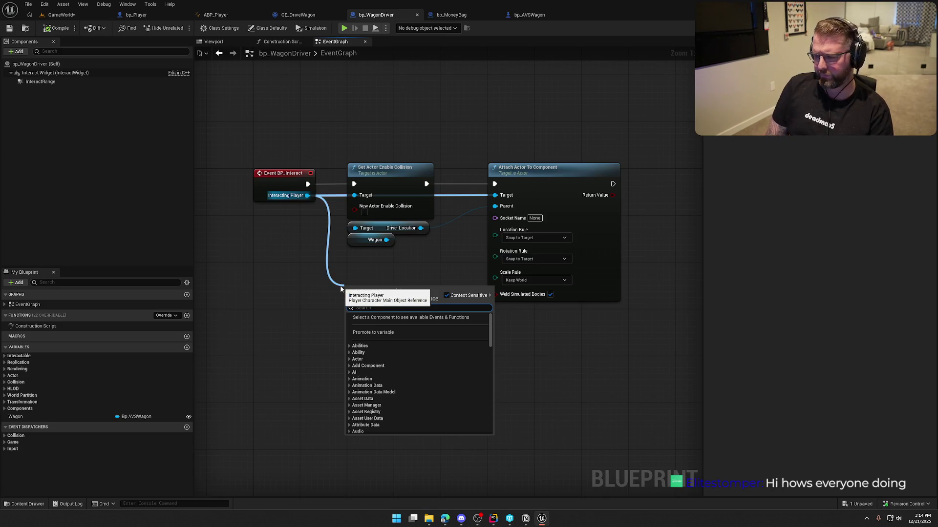
pyautogui.write('collision')
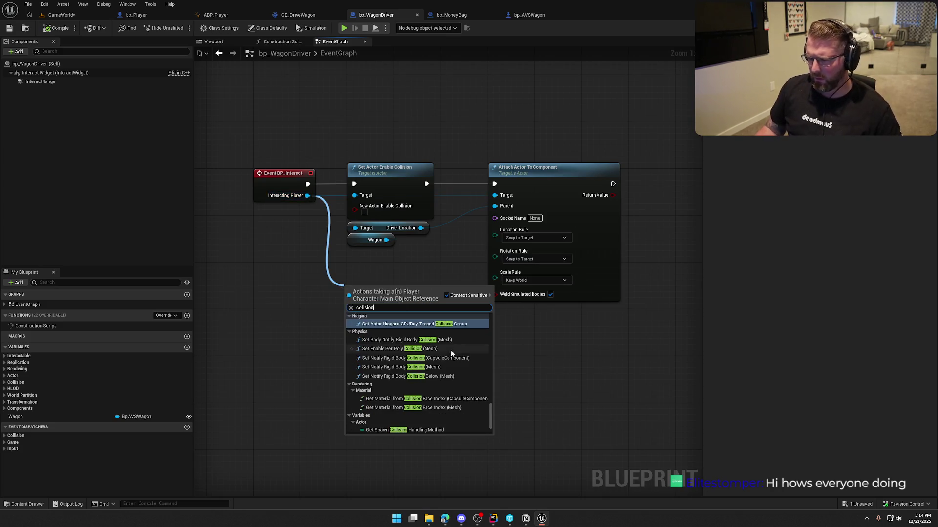
pyautogui.scroll(-3, 475, 369)
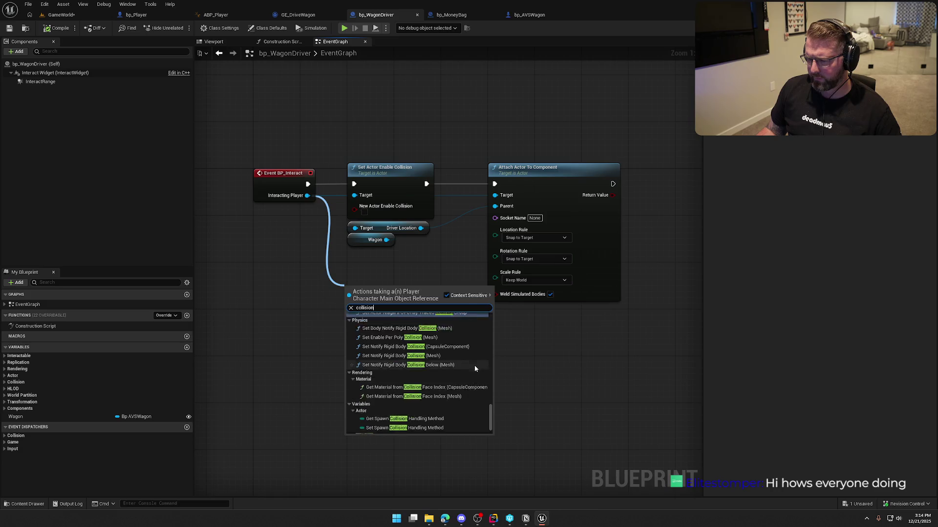
pyautogui.scroll(5, 475, 368)
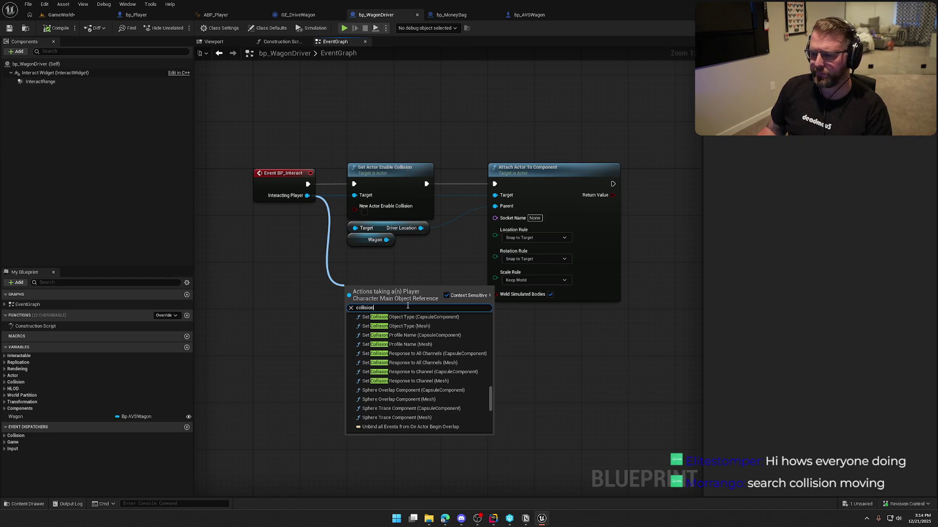
pyautogui.write(' moving')
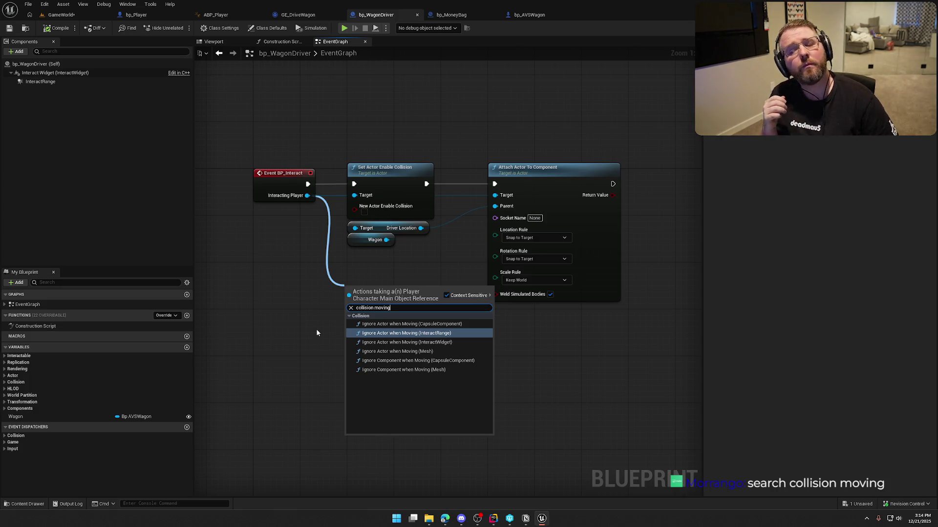
pyautogui.click(389, 324)
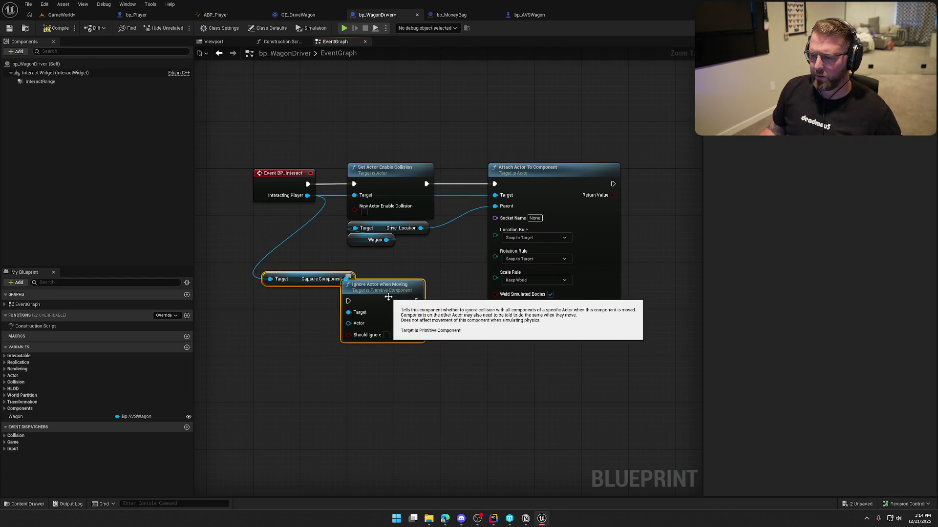
# Wire Wagon into its Actor pin and tick Should Ignore
pyautogui.moveTo(389, 297); pyautogui.dragTo(399, 286)
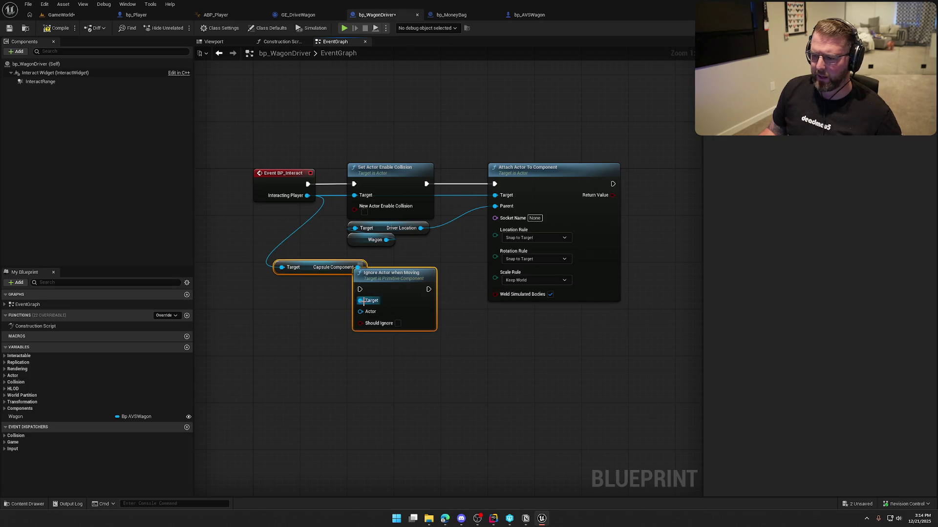
pyautogui.moveTo(360, 311); pyautogui.dragTo(386, 240)
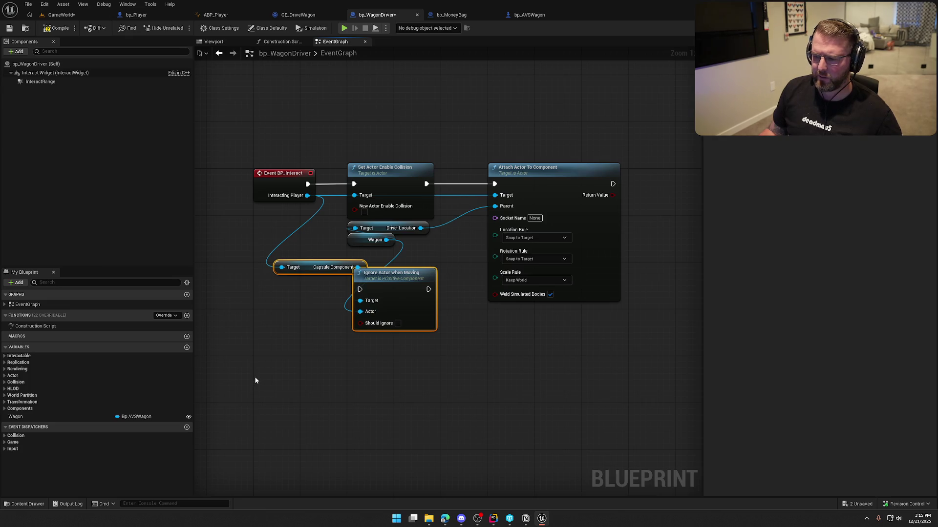
pyautogui.click(398, 323)
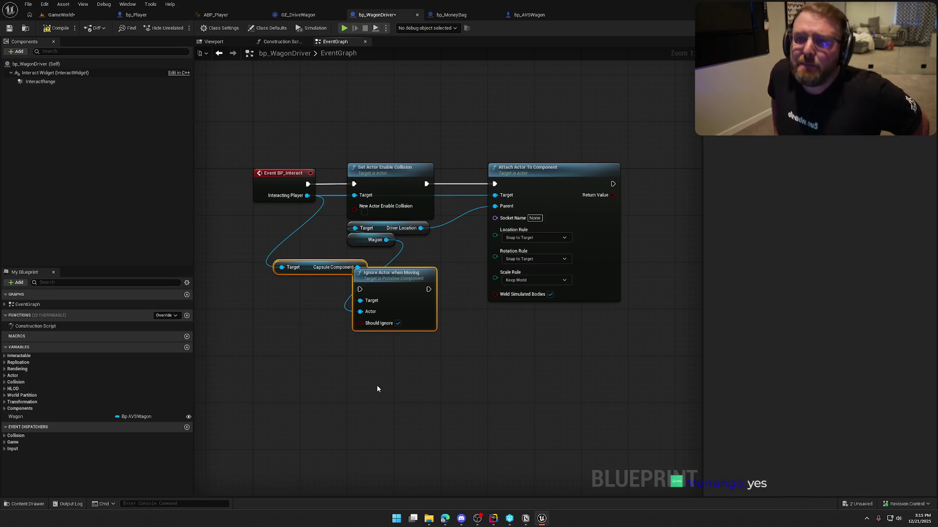
# Wire Event BP_Interact into Ignore Actor when Moving, then into Attach Actor To Component
pyautogui.click(356, 379)
pyautogui.moveTo(306, 267); pyautogui.dragTo(285, 269)
pyautogui.moveTo(360, 289); pyautogui.dragTo(308, 185)
pyautogui.moveTo(377, 178)
pyautogui.mouseDown()
pyautogui.moveTo(379, 91)
pyautogui.moveTo(381, 114)
pyautogui.mouseUp()
pyautogui.moveTo(439, 324)
pyautogui.mouseDown()
pyautogui.moveTo(512, 239)
pyautogui.moveTo(505, 218)
pyautogui.mouseUp()
pyautogui.moveTo(425, 308)
pyautogui.mouseDown()
pyautogui.moveTo(432, 185)
pyautogui.moveTo(418, 203)
pyautogui.mouseUp()
# Rearrange the Driver Location, Wagon, Capsule Component, collision and attach nodes into a tidy layout
pyautogui.moveTo(406, 297)
pyautogui.mouseDown()
pyautogui.moveTo(386, 272)
pyautogui.moveTo(386, 288)
pyautogui.moveTo(386, 280)
pyautogui.mouseUp()
pyautogui.click(334, 319)
pyautogui.moveTo(303, 309); pyautogui.dragTo(303, 250)
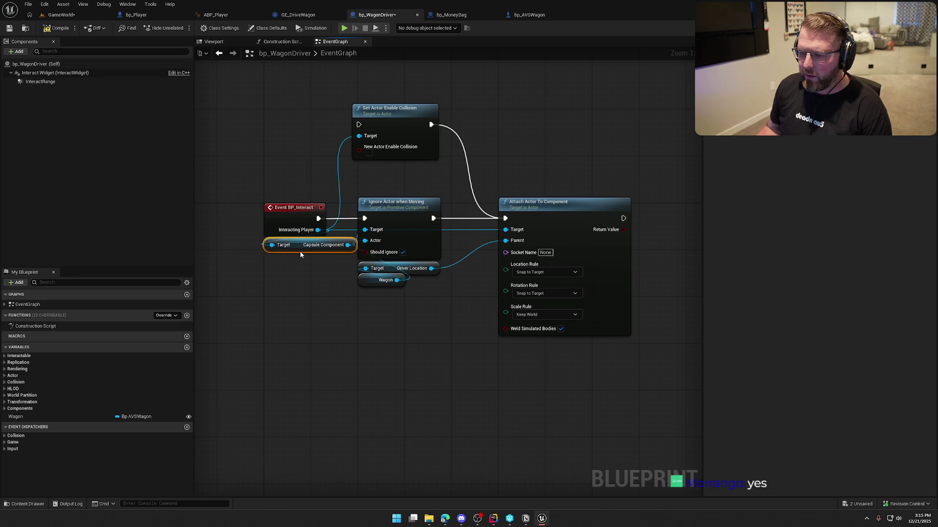
pyautogui.click(311, 283)
pyautogui.moveTo(431, 318); pyautogui.dragTo(381, 318)
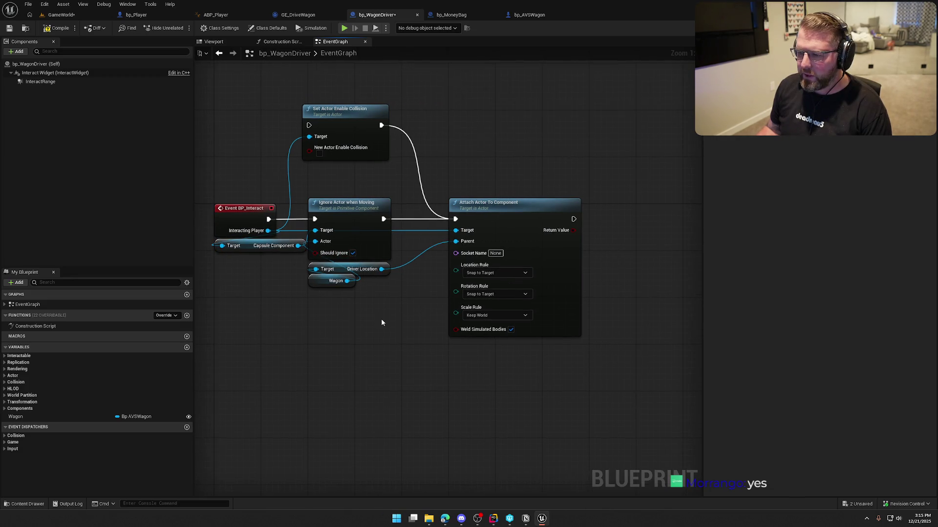
pyautogui.moveTo(355, 156); pyautogui.dragTo(354, 125)
pyautogui.moveTo(471, 189); pyautogui.dragTo(471, 157)
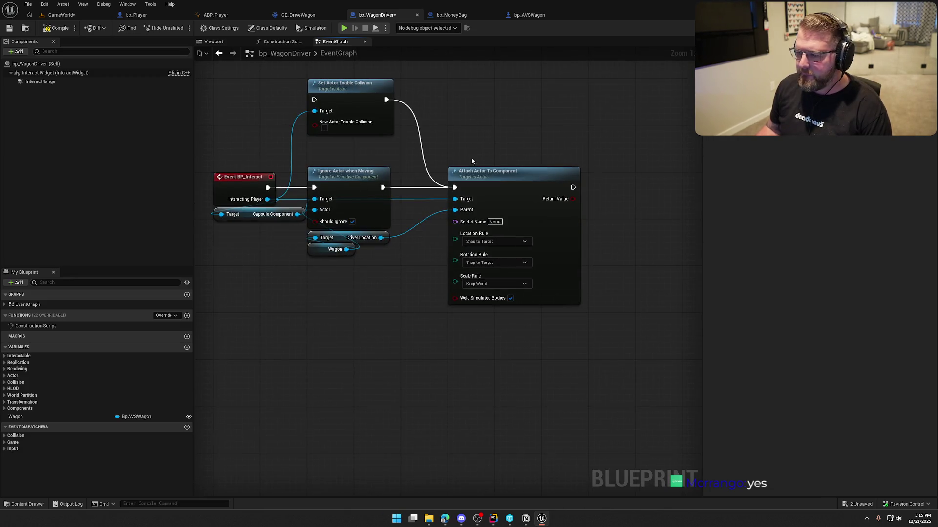
pyautogui.moveTo(601, 365); pyautogui.dragTo(581, 362)
pyautogui.moveTo(506, 183); pyautogui.dragTo(459, 182)
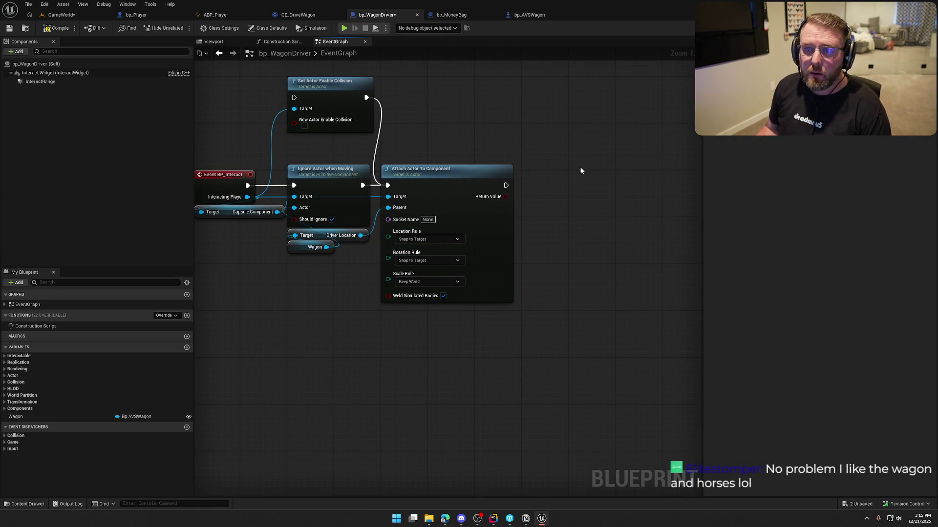
pyautogui.moveTo(451, 129); pyautogui.dragTo(478, 128)
# Disconnect Set Actor Enable Collision from the attach call and compile bp_WagonDriver
pyautogui.keyDown('alt'); pyautogui.click(397, 103); pyautogui.keyUp('alt')
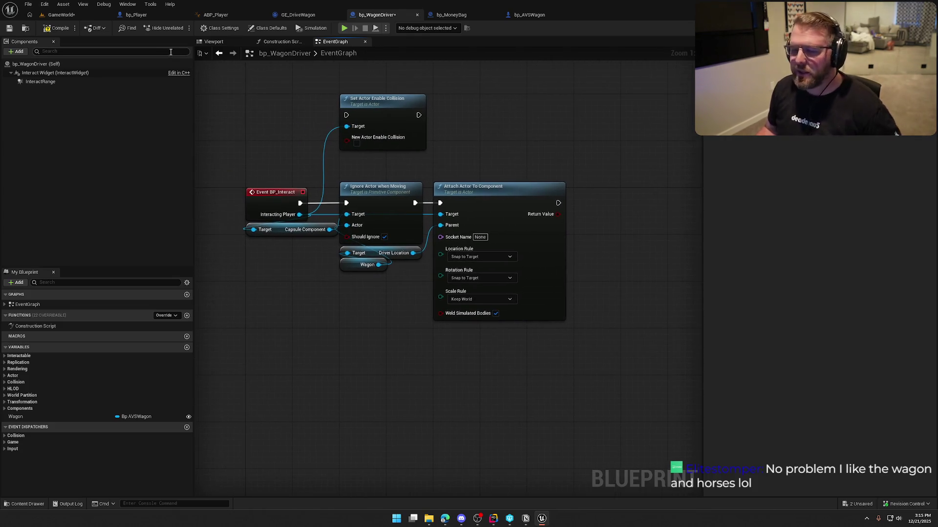
pyautogui.click(53, 32)
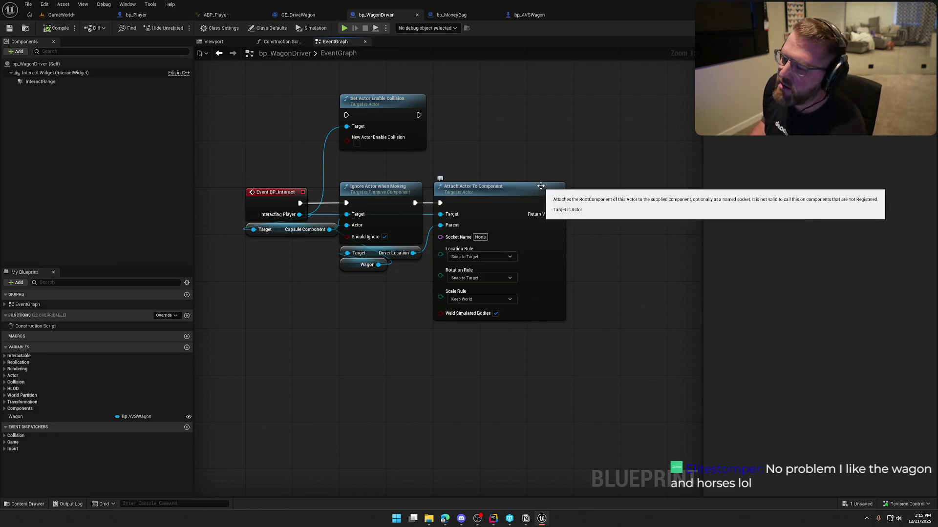
pyautogui.moveTo(347, 331); pyautogui.dragTo(343, 326)
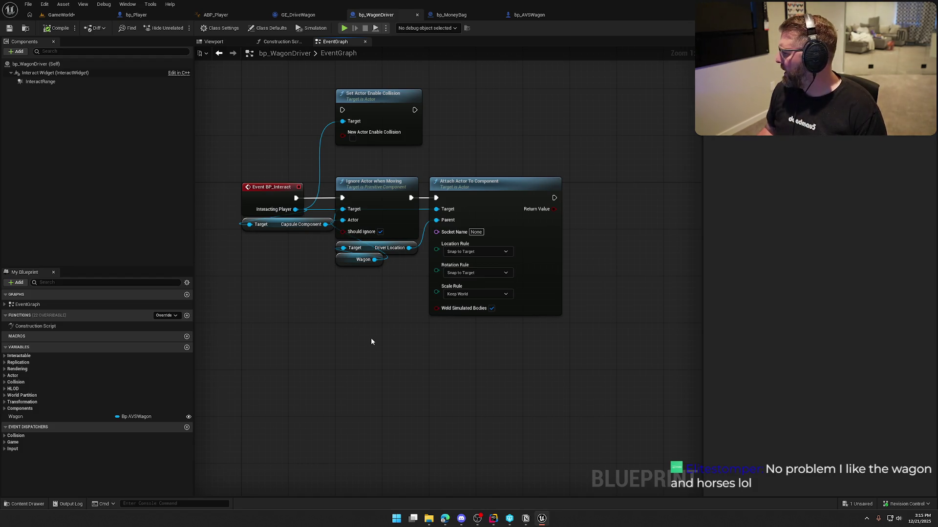
pyautogui.moveTo(371, 338); pyautogui.dragTo(375, 307)
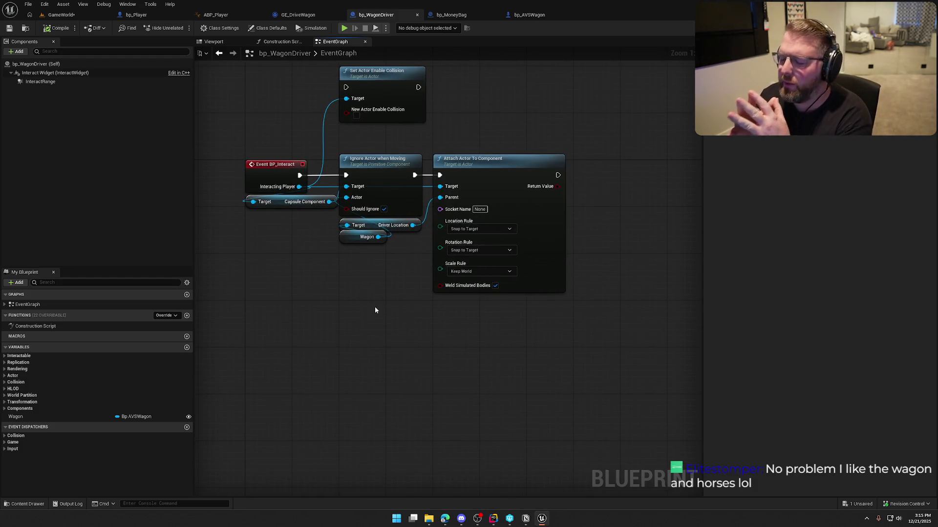